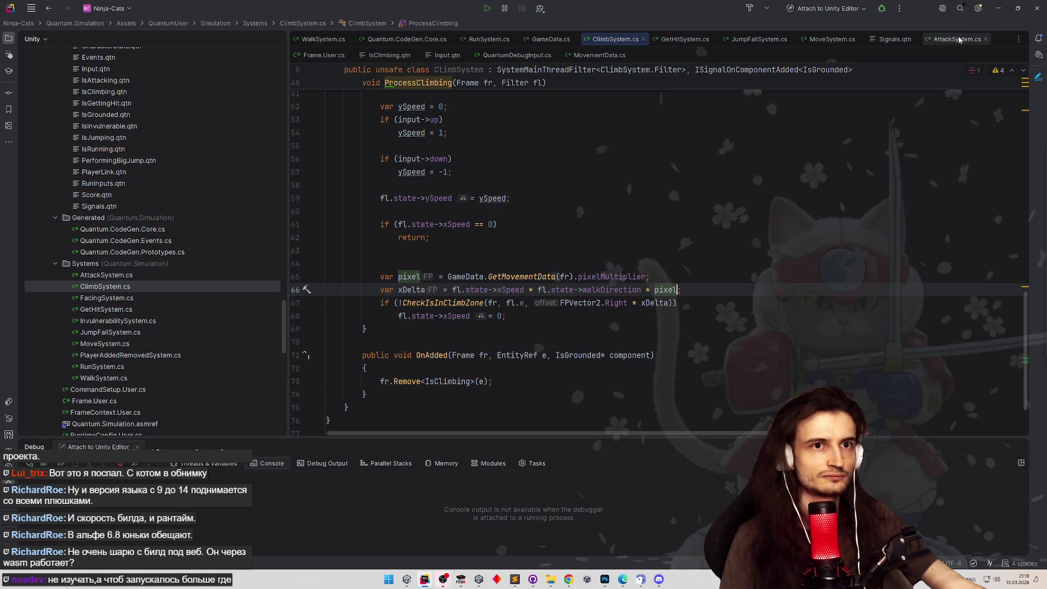
Minimize Rider so the Unity Editor with the Gameplay scene is visible.
{"action": "left_click", "coordinate": [998, 9]}
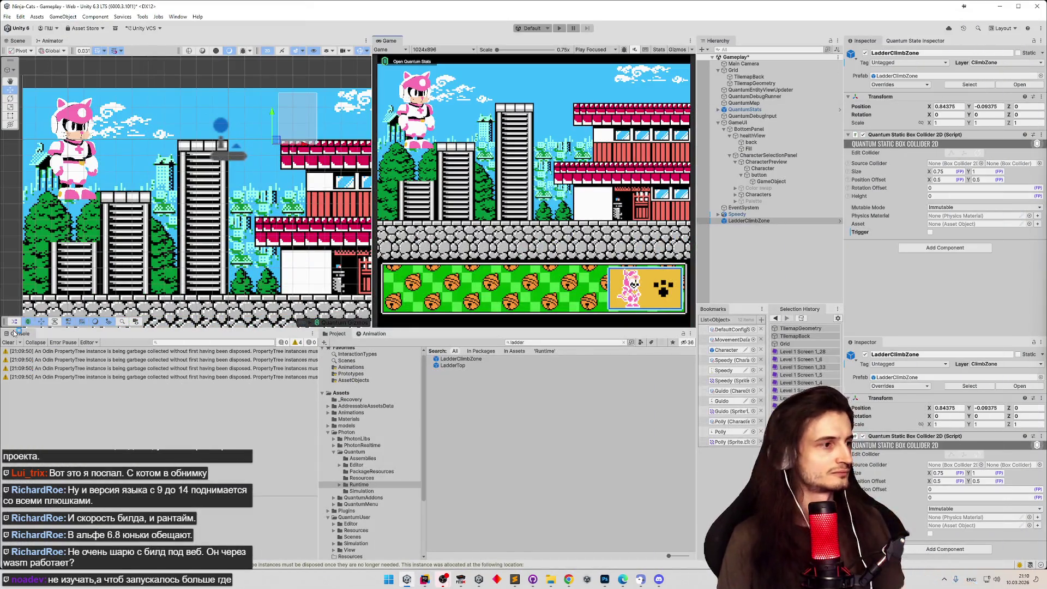
Save the Gameplay scene, clear the Console, and put the LadderClimbZone prefab on the ClimbZone layer.
{"action": "key", "text": "ctrl+s"}
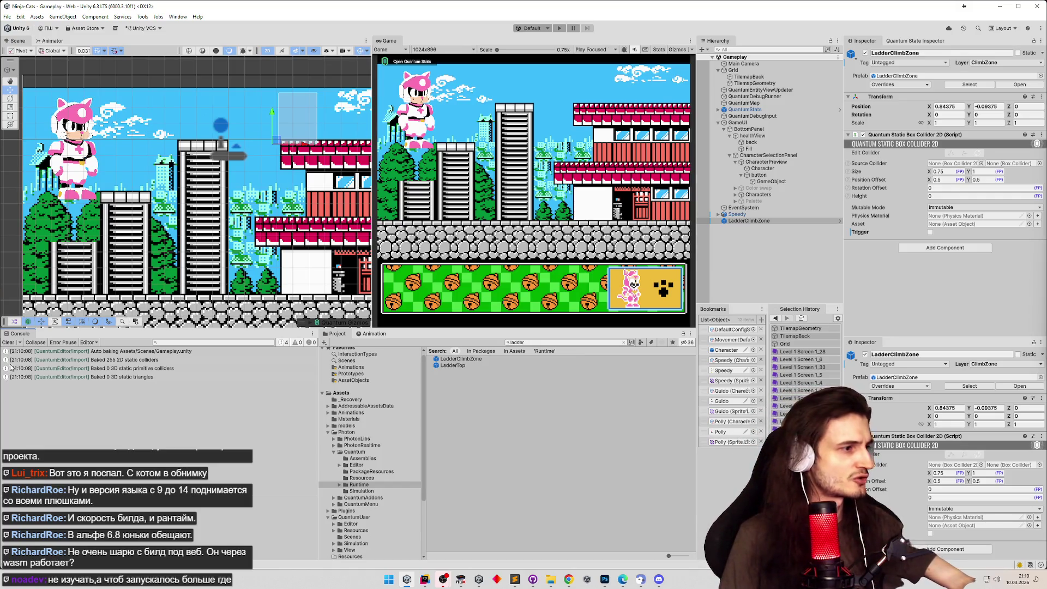
{"action": "left_click", "coordinate": [8, 342]}
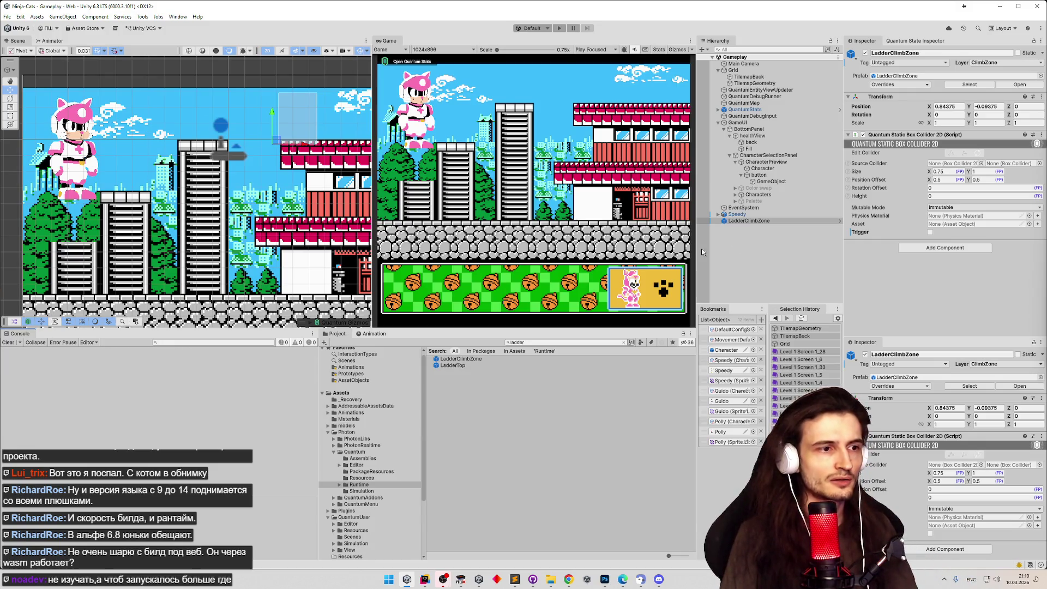
{"action": "double_click", "coordinate": [461, 359]}
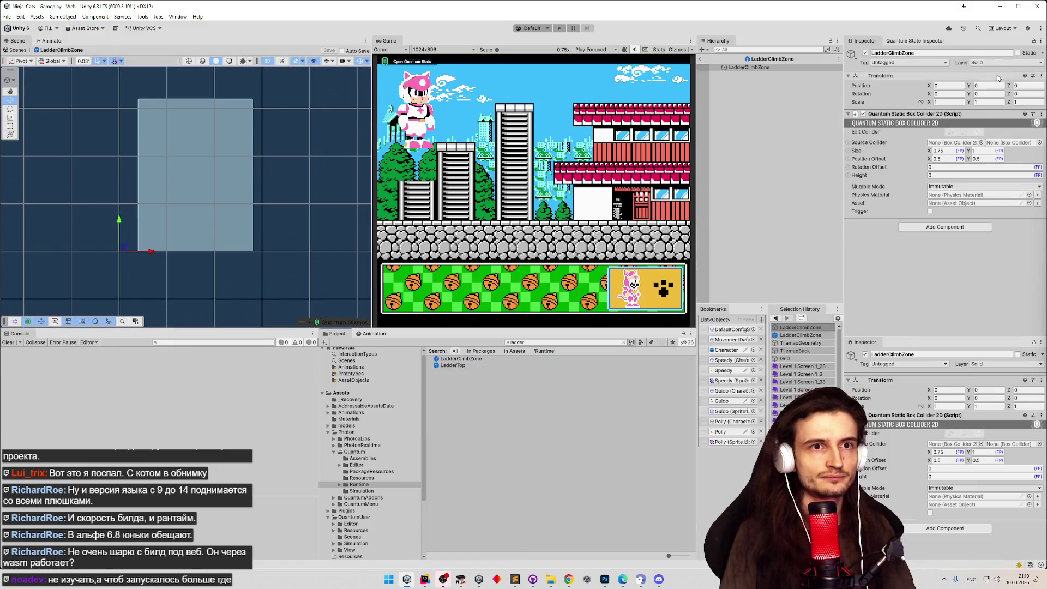
{"action": "left_click", "coordinate": [1006, 62]}
{"action": "left_click", "coordinate": [998, 143]}
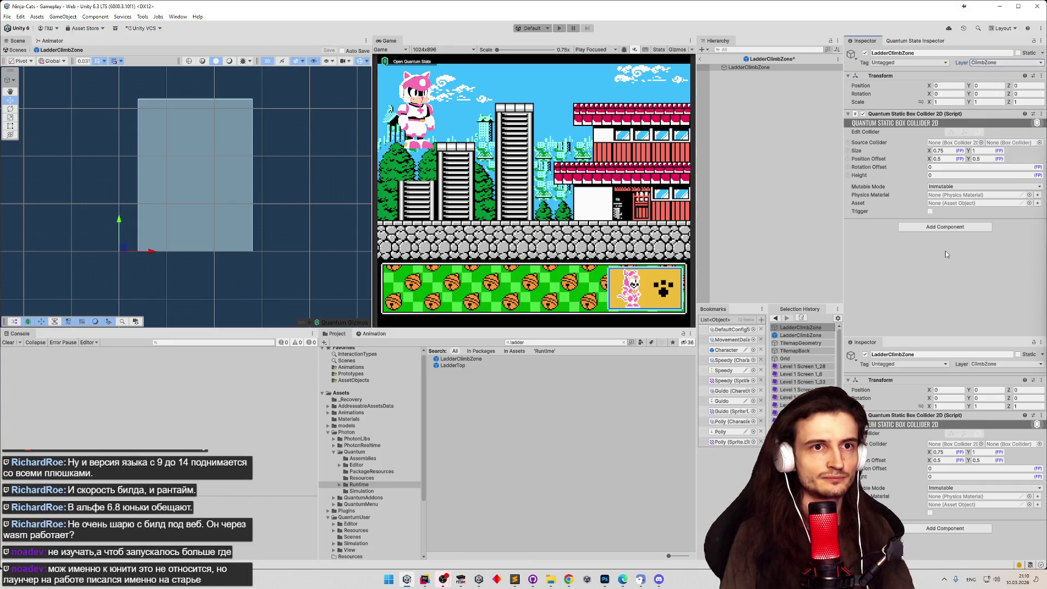
Return to the scene and open the LadderTop prefab for editing.
{"action": "left_click", "coordinate": [700, 59]}
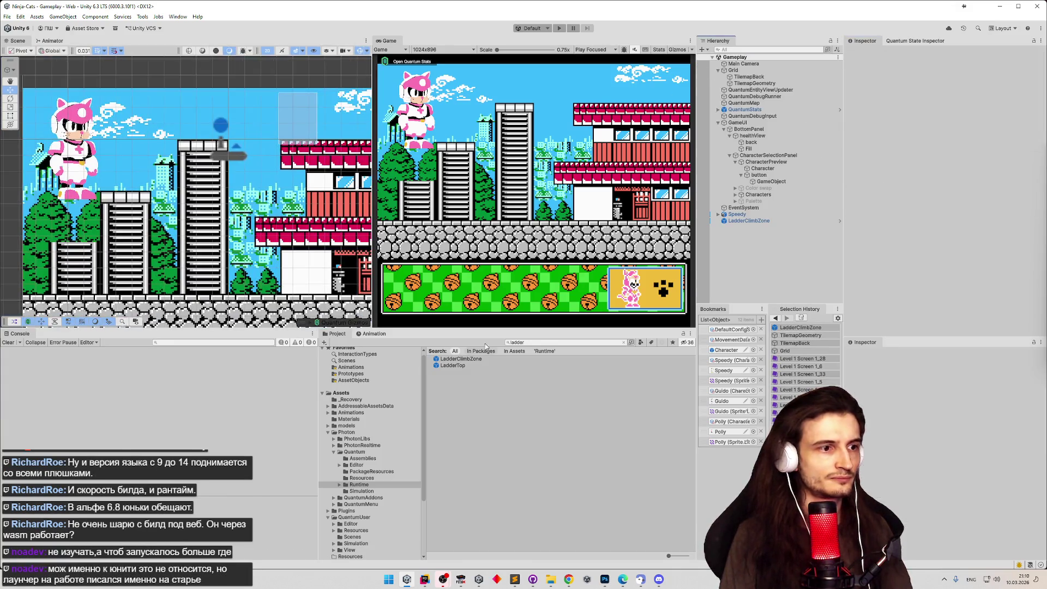
{"action": "left_click", "coordinate": [452, 365]}
{"action": "key", "text": "Return"}
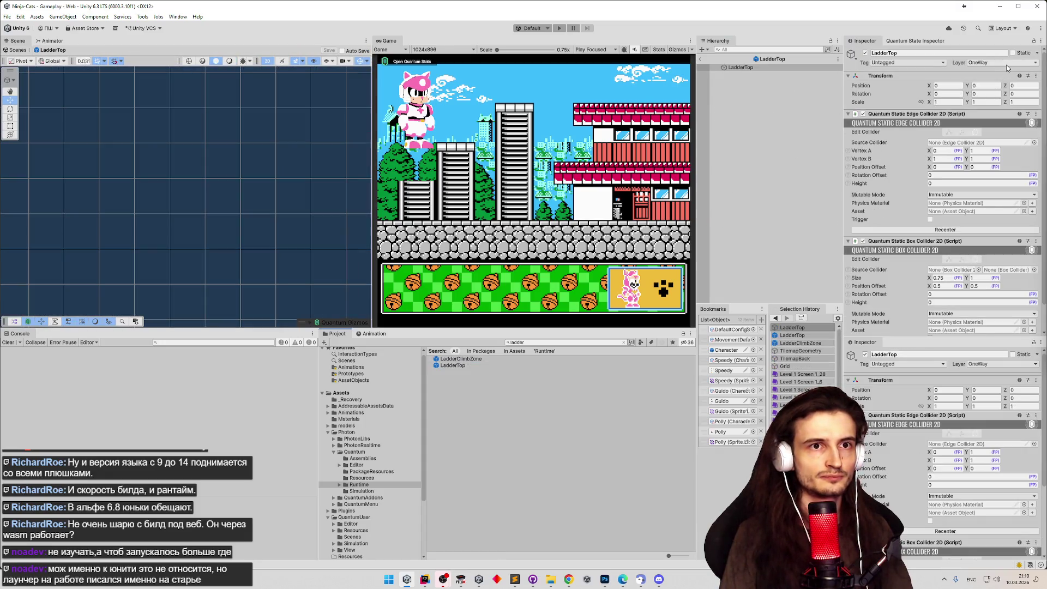
Start and stop play mode for a quick test of the game.
{"action": "key", "text": "ctrl+p"}
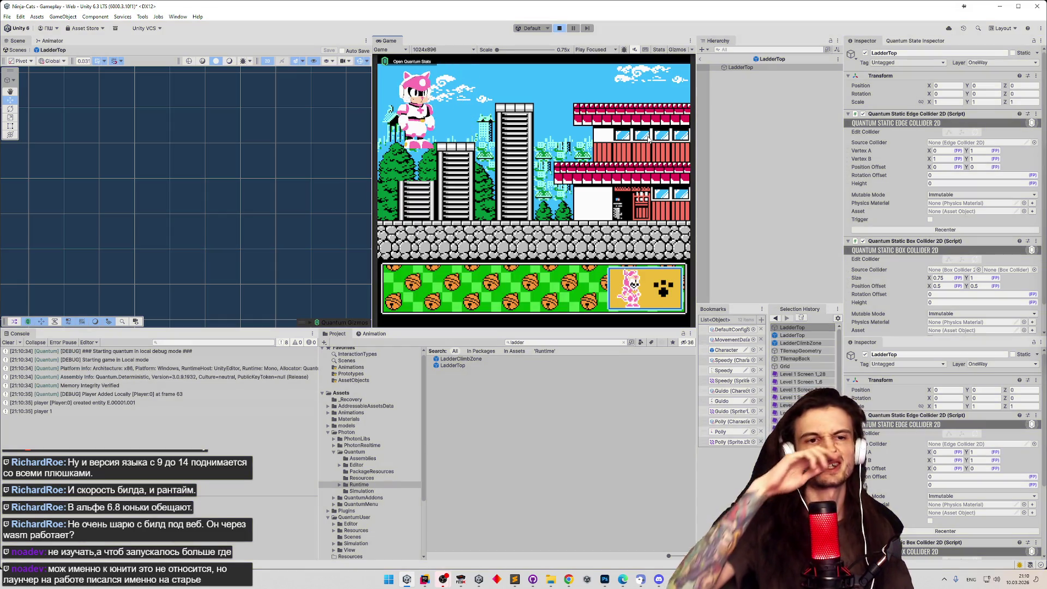
{"action": "key", "text": "ctrl+p"}
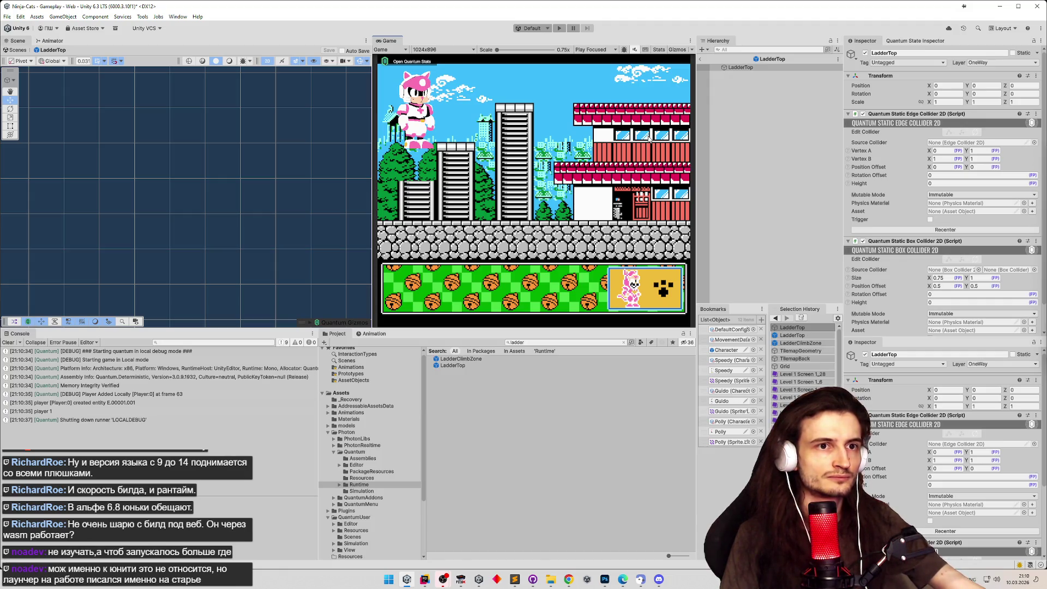
{"action": "scroll", "coordinate": [951, 207], "scroll_direction": "down", "scroll_amount": 2}
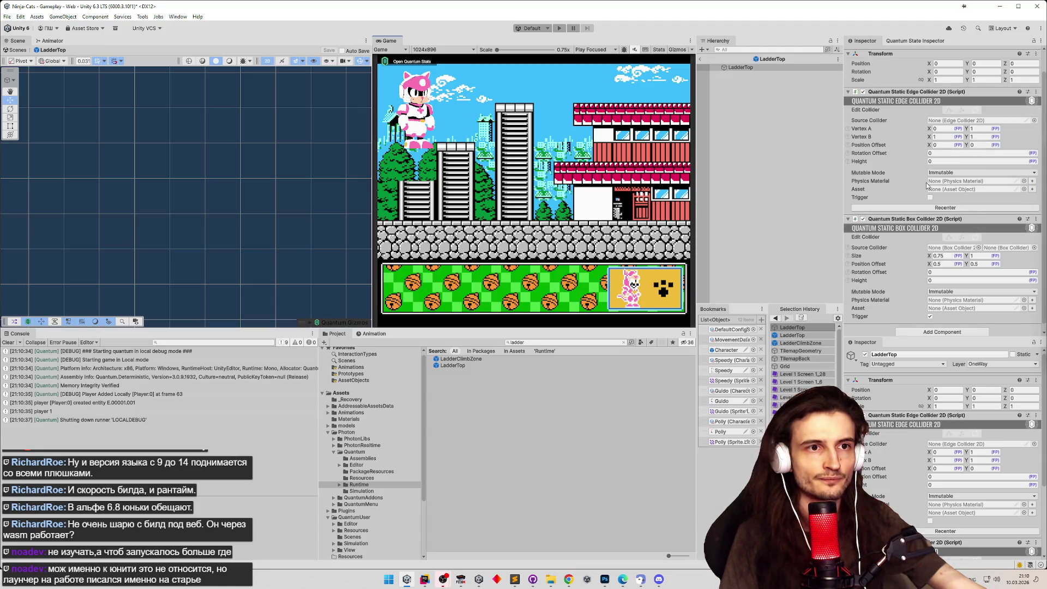
{"action": "scroll", "coordinate": [926, 186], "scroll_direction": "up", "scroll_amount": 2}
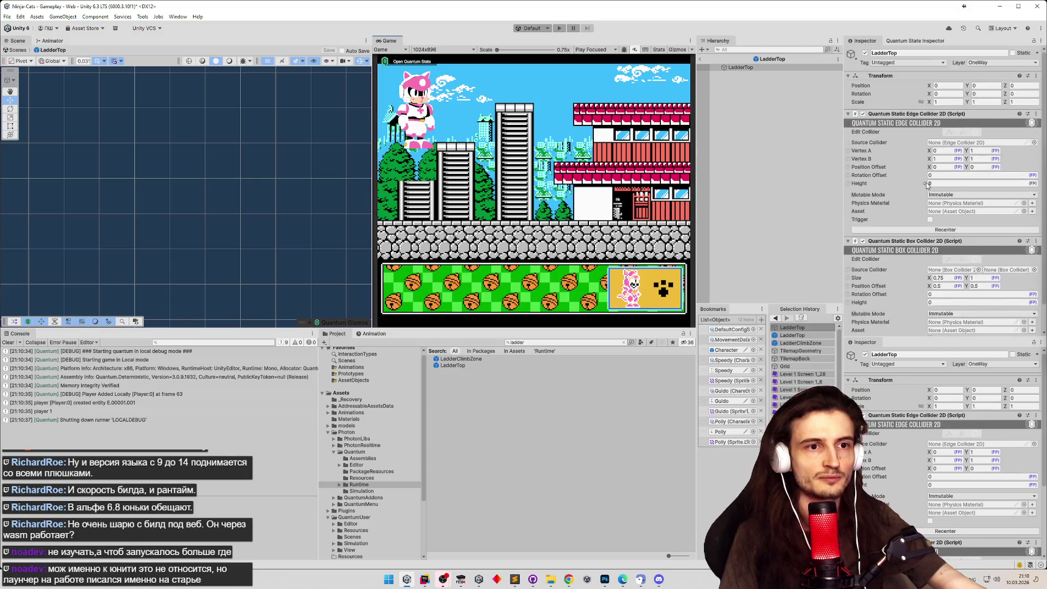
Review LadderTop's colliders in the Inspector and bring up the Add Component list.
{"action": "scroll", "coordinate": [927, 186], "scroll_direction": "down", "scroll_amount": 2}
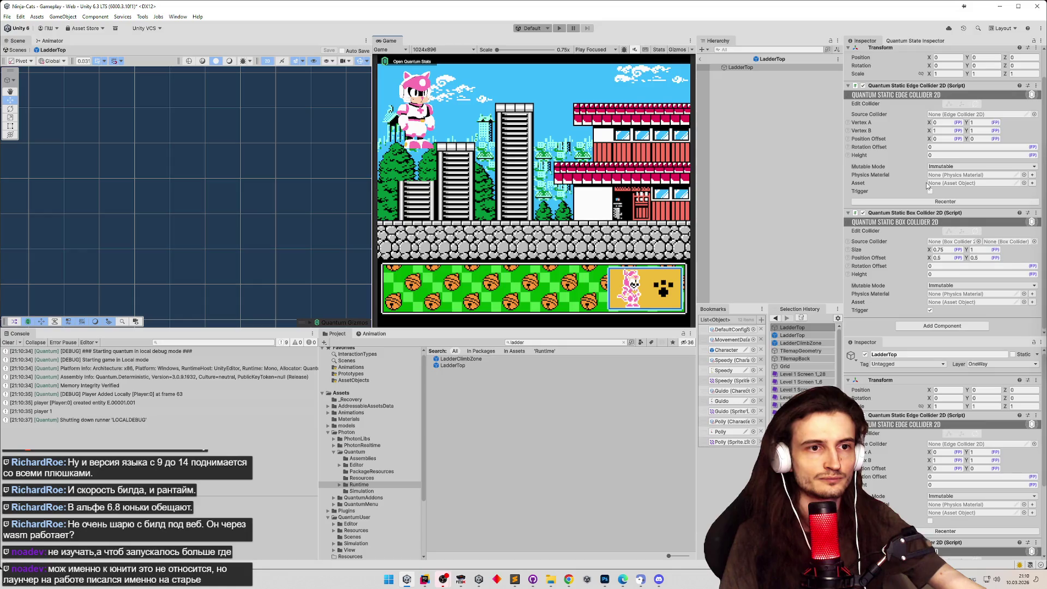
{"action": "scroll", "coordinate": [926, 186], "scroll_direction": "up", "scroll_amount": 2}
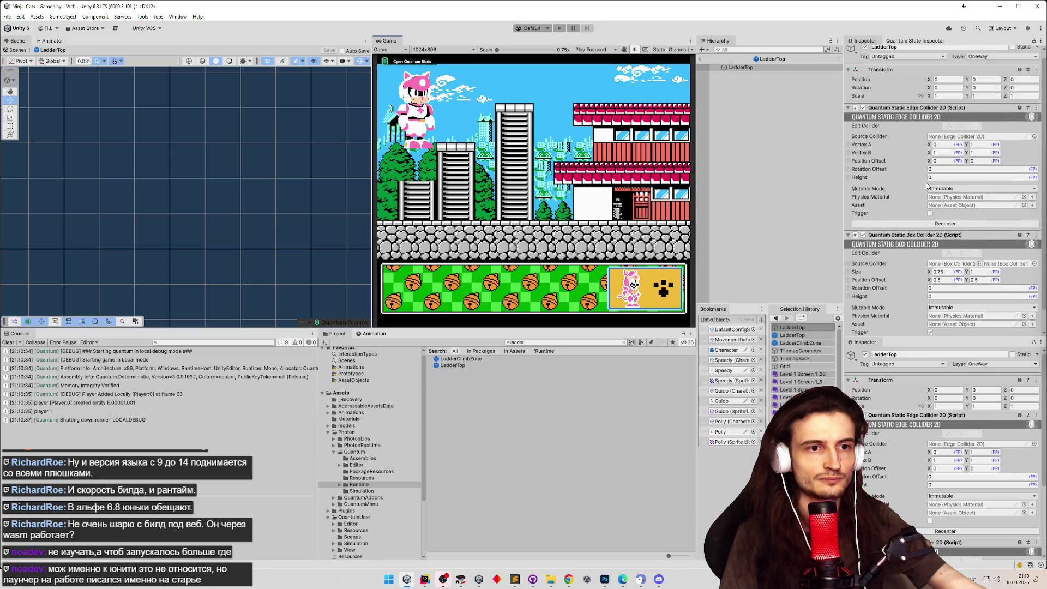
{"action": "scroll", "coordinate": [926, 185], "scroll_direction": "down", "scroll_amount": 2}
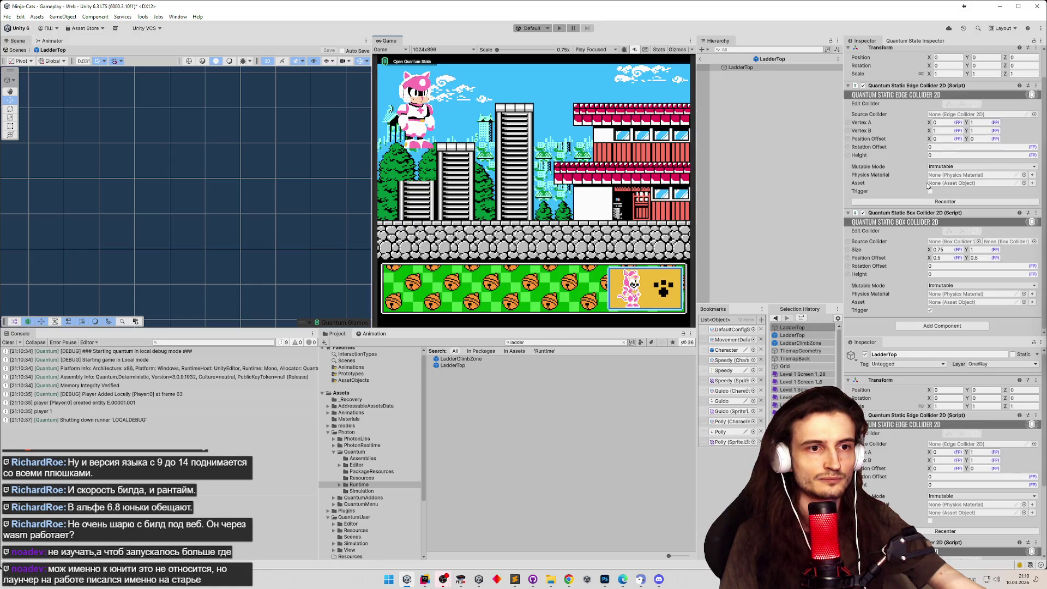
{"action": "left_click", "coordinate": [916, 326]}
Add a Box Collider 2D to LadderTop from the 'collider' component search.
{"action": "type", "text": "coll"}
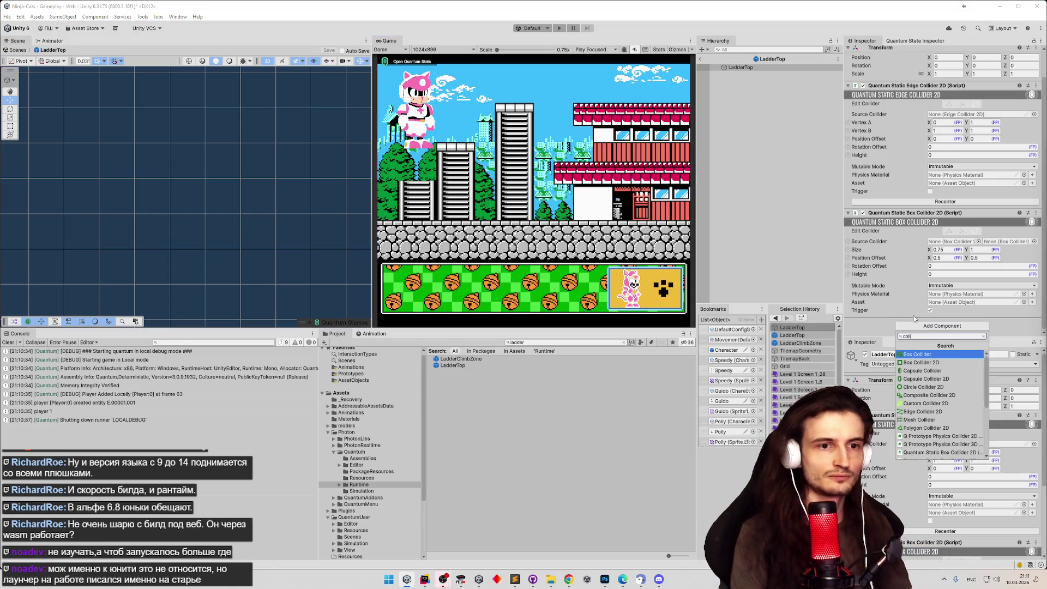
{"action": "type", "text": "ider"}
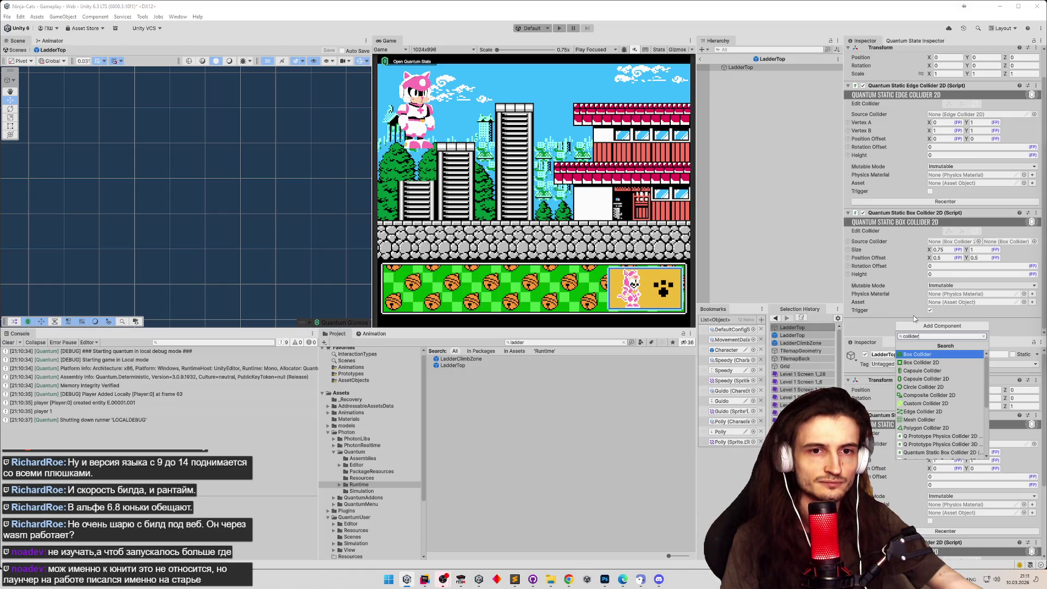
{"action": "left_click", "coordinate": [921, 362]}
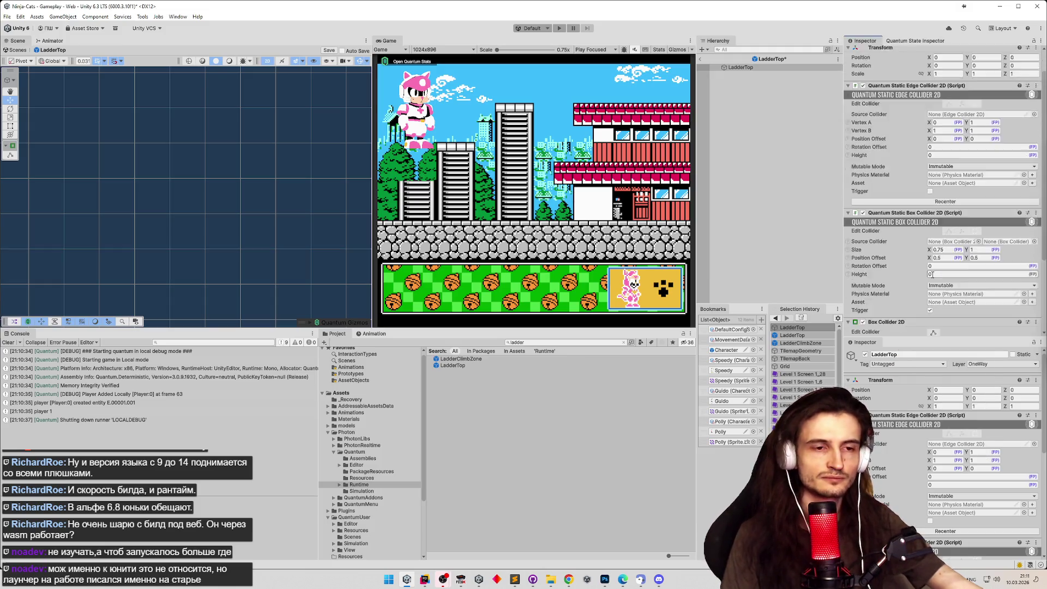
{"action": "scroll", "coordinate": [932, 275], "scroll_direction": "down", "scroll_amount": 3}
{"action": "scroll", "coordinate": [911, 264], "scroll_direction": "down", "scroll_amount": 1}
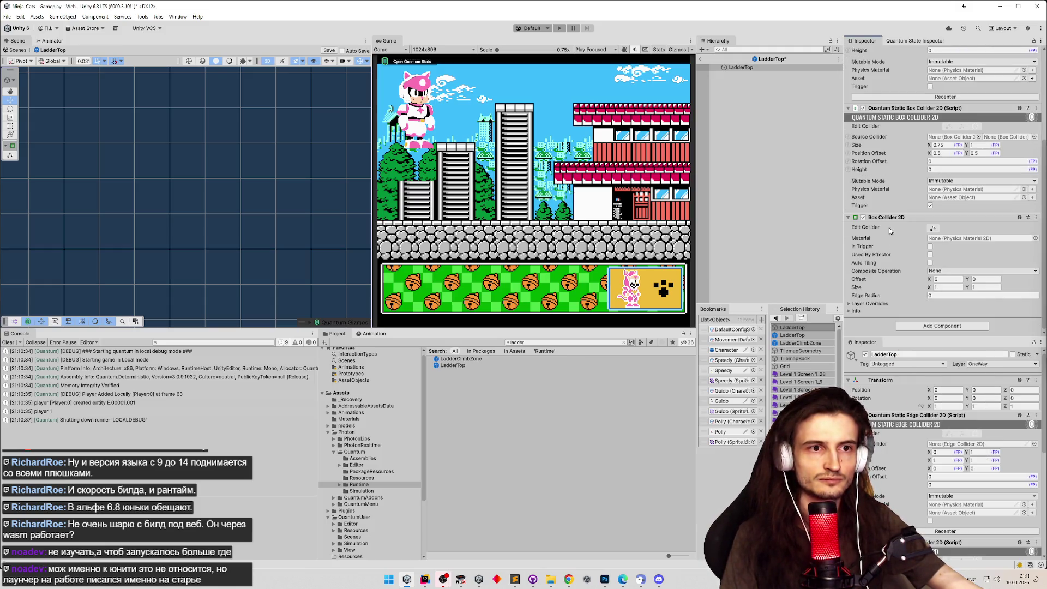
Remove the Box Collider 2D component again and select the LadderTop object.
{"action": "right_click", "coordinate": [889, 218]}
{"action": "left_click", "coordinate": [905, 239]}
{"action": "scroll", "coordinate": [886, 257], "scroll_direction": "up", "scroll_amount": 2}
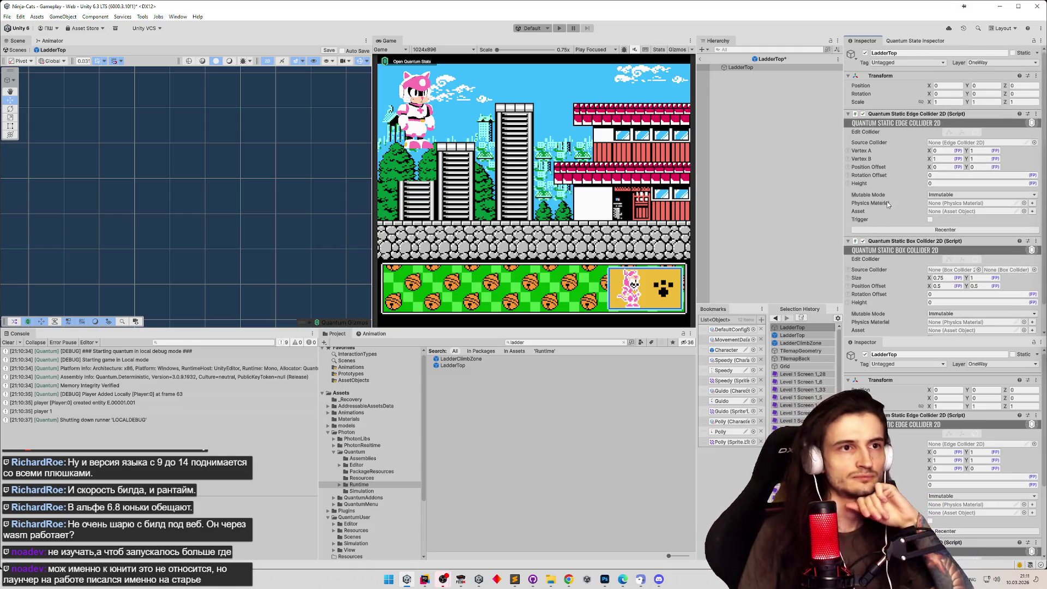
{"action": "left_click", "coordinate": [741, 67]}
Save the LadderTop prefab and give it a new empty child named 'test'.
{"action": "key", "text": "ctrl+s"}
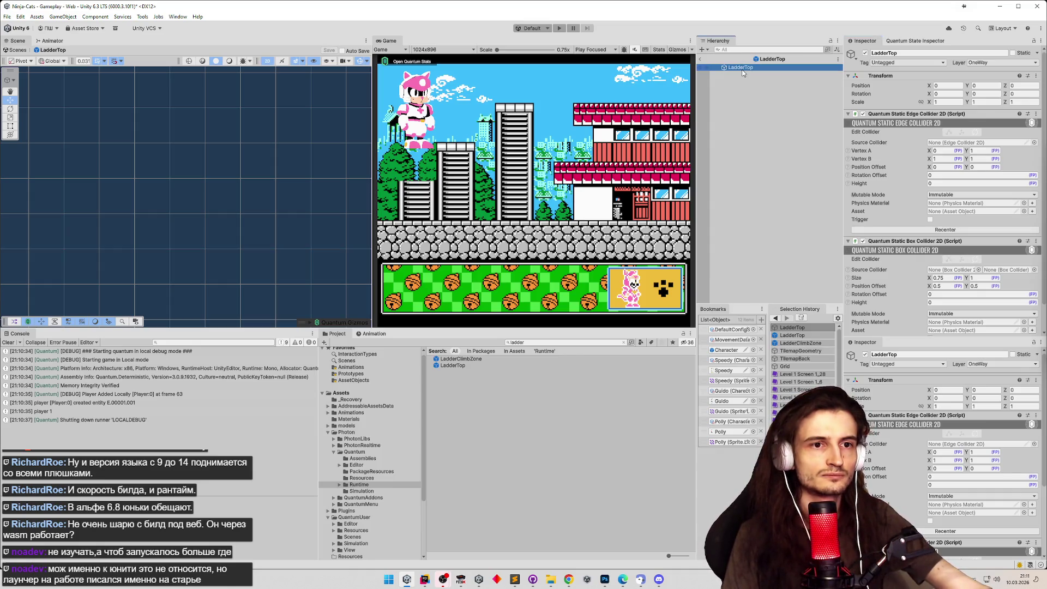
{"action": "right_click", "coordinate": [743, 72]}
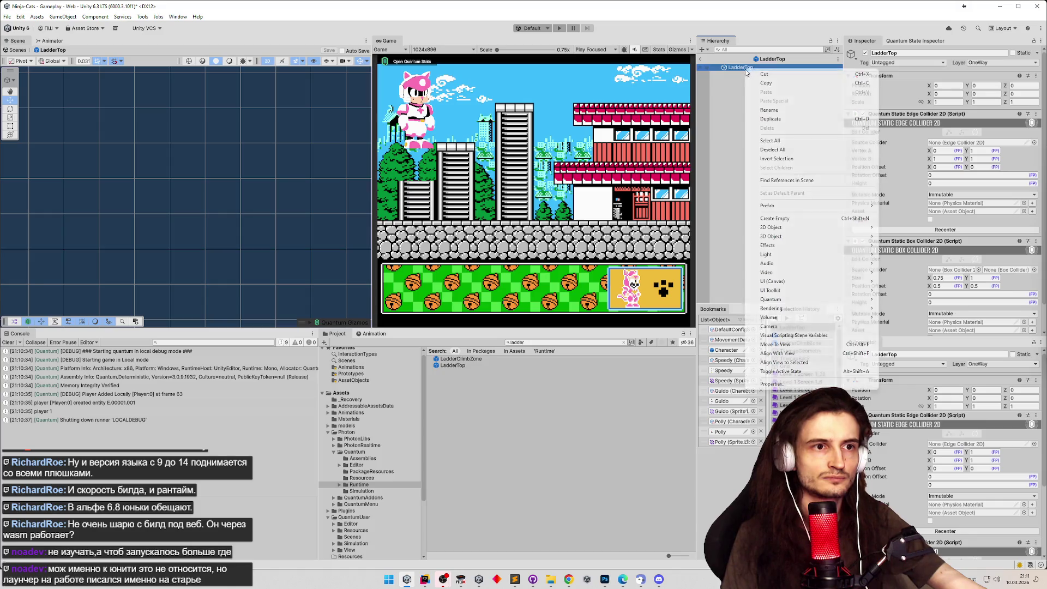
{"action": "left_click", "coordinate": [774, 218]}
{"action": "type", "text": "test"}
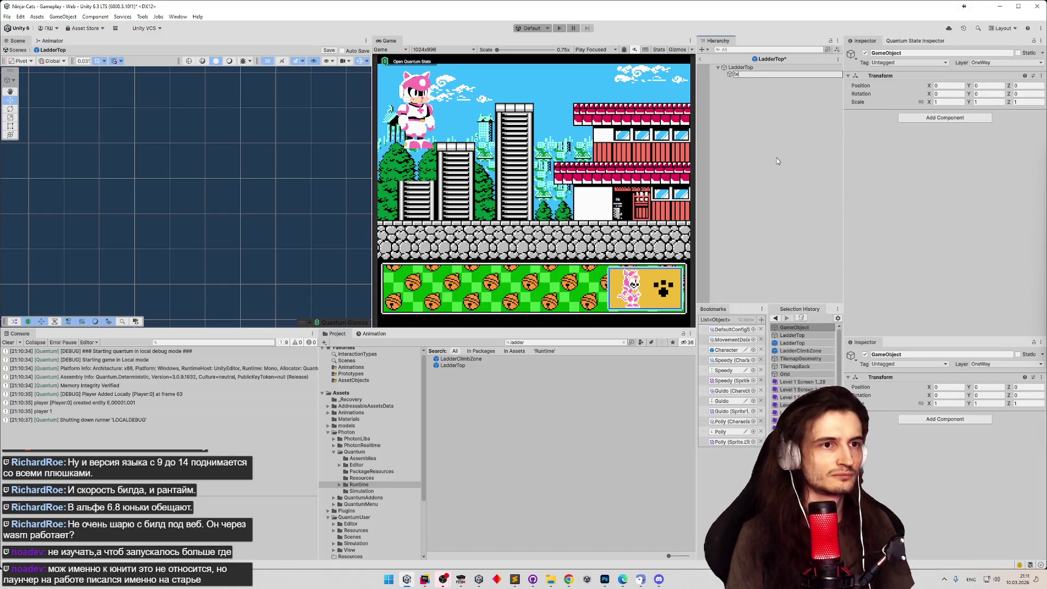
{"action": "key", "text": "Return"}
Return to the Gameplay scene and run three short play tests.
{"action": "left_click", "coordinate": [701, 60]}
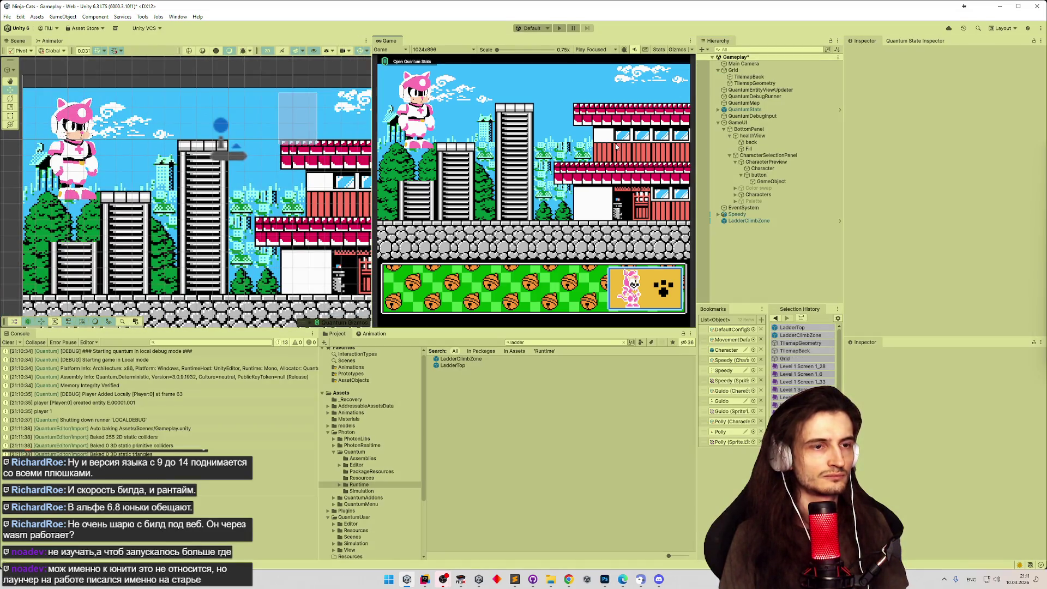
{"action": "key", "text": "ctrl+p"}
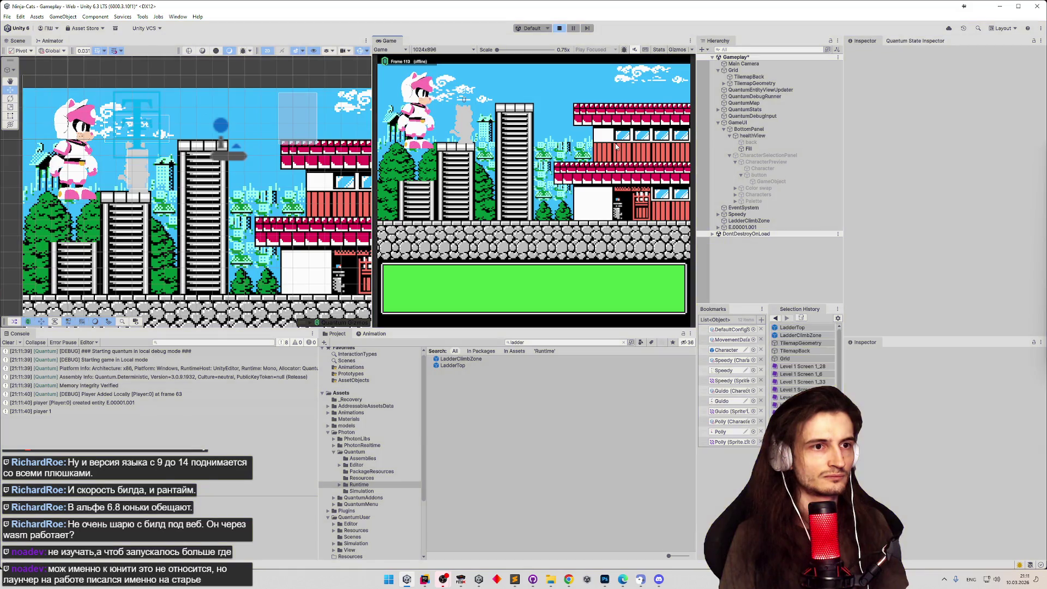
{"action": "key", "text": "ctrl+p"}
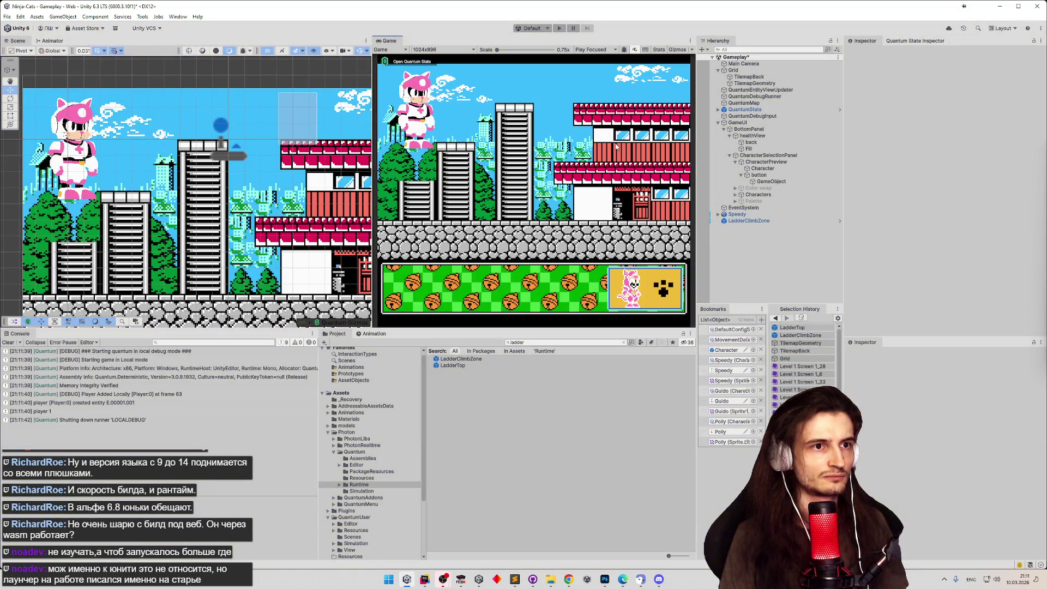
{"action": "key", "text": "ctrl+p"}
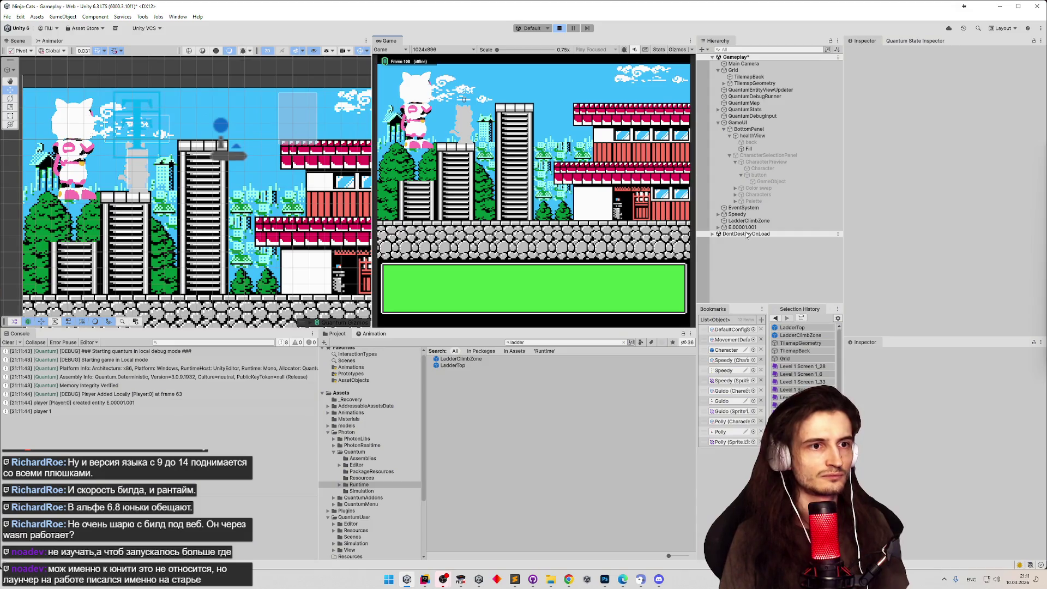
{"action": "key", "text": "ctrl+p"}
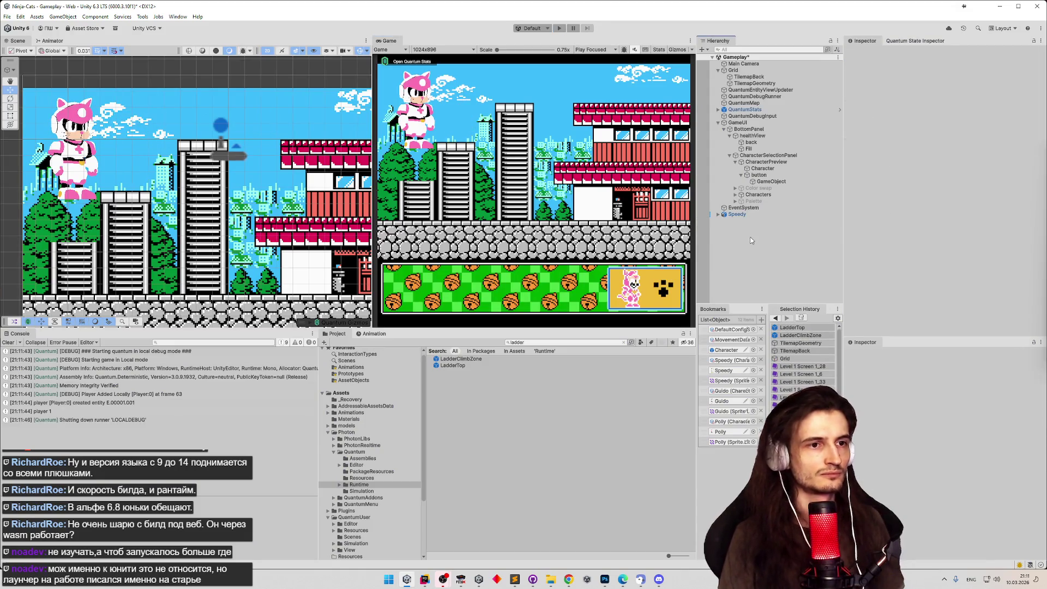
{"action": "key", "text": "ctrl+p"}
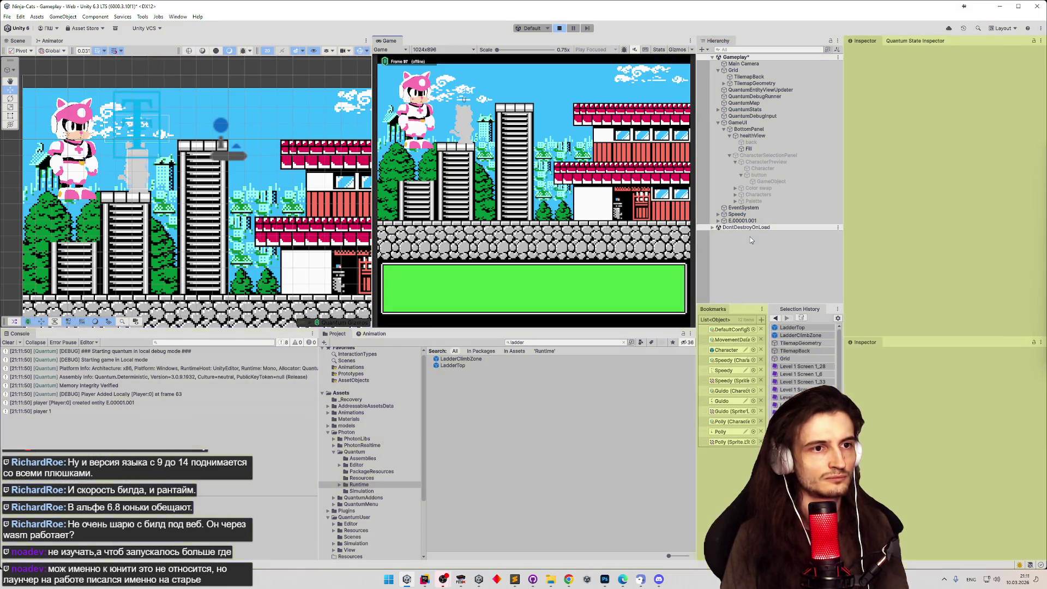
{"action": "key", "text": "ctrl+p"}
{"action": "left_click", "coordinate": [474, 367]}
In the LadderTop prefab, put the test child on the ClimbZone layer.
{"action": "double_click", "coordinate": [474, 367]}
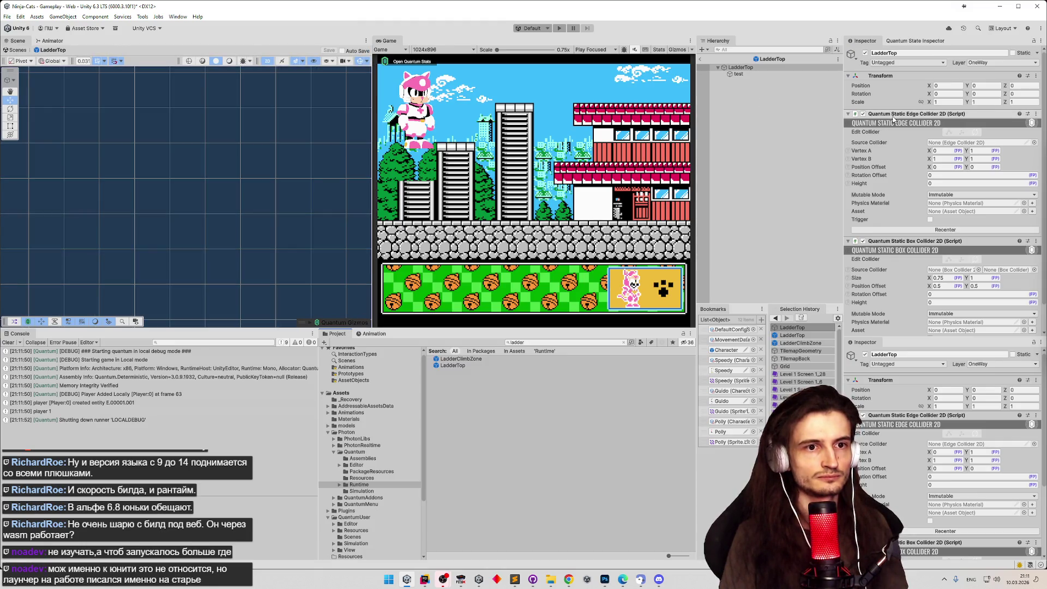
{"action": "mouse_move", "coordinate": [905, 242]}
{"action": "left_mouse_down"}
{"action": "mouse_move", "coordinate": [771, 61]}
{"action": "mouse_move", "coordinate": [751, 74]}
{"action": "left_mouse_up"}
{"action": "left_click", "coordinate": [752, 74]}
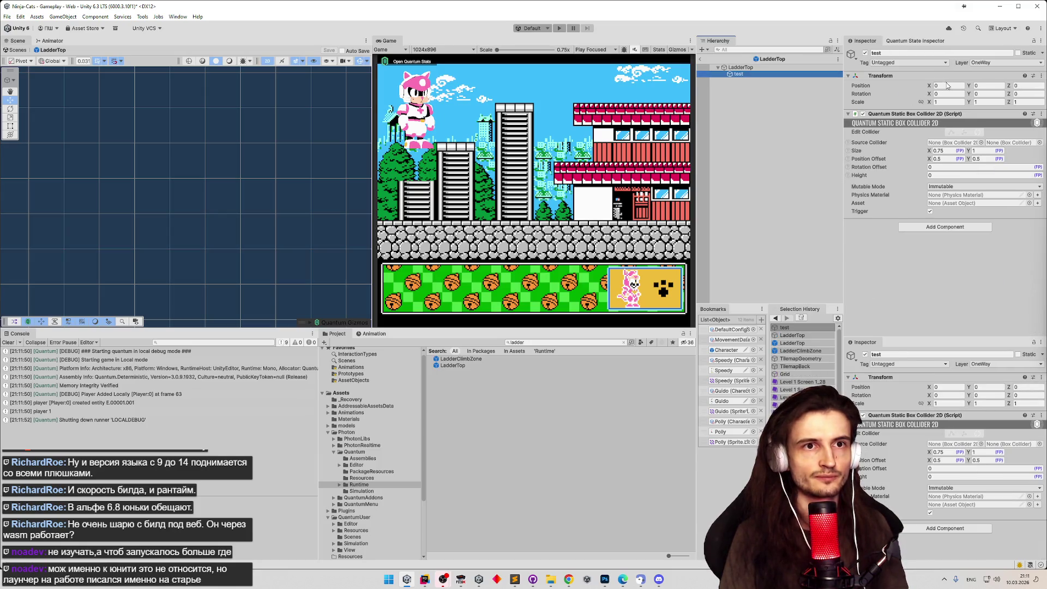
{"action": "left_click", "coordinate": [1001, 62]}
{"action": "left_click", "coordinate": [995, 148]}
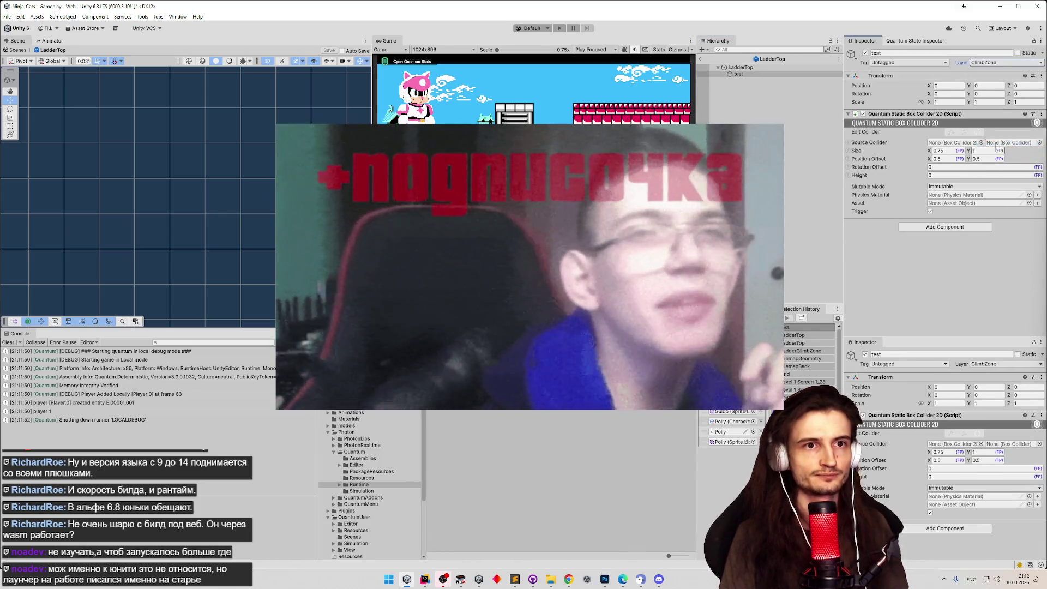
Return to Gameplay, save the scene, and start play mode to try climbing.
{"action": "left_click", "coordinate": [705, 59]}
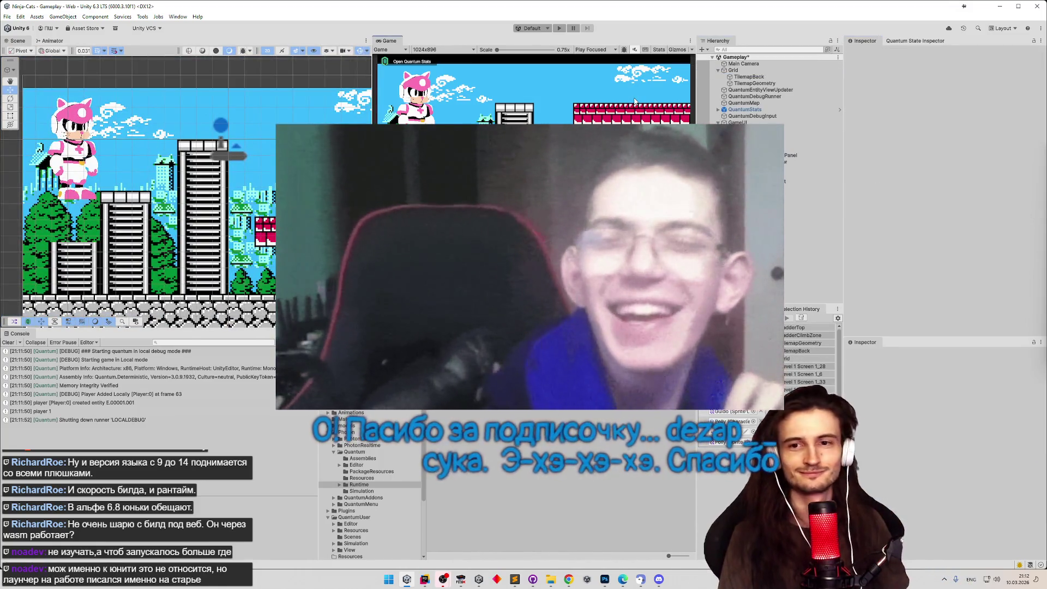
{"action": "key", "text": "ctrl+s"}
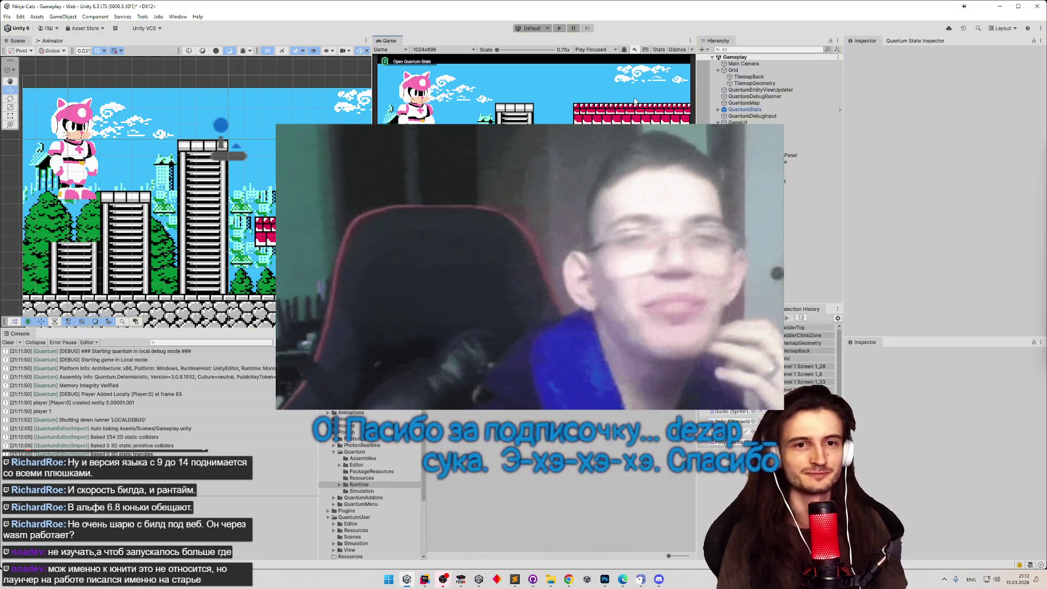
{"action": "key", "text": "ctrl+p"}
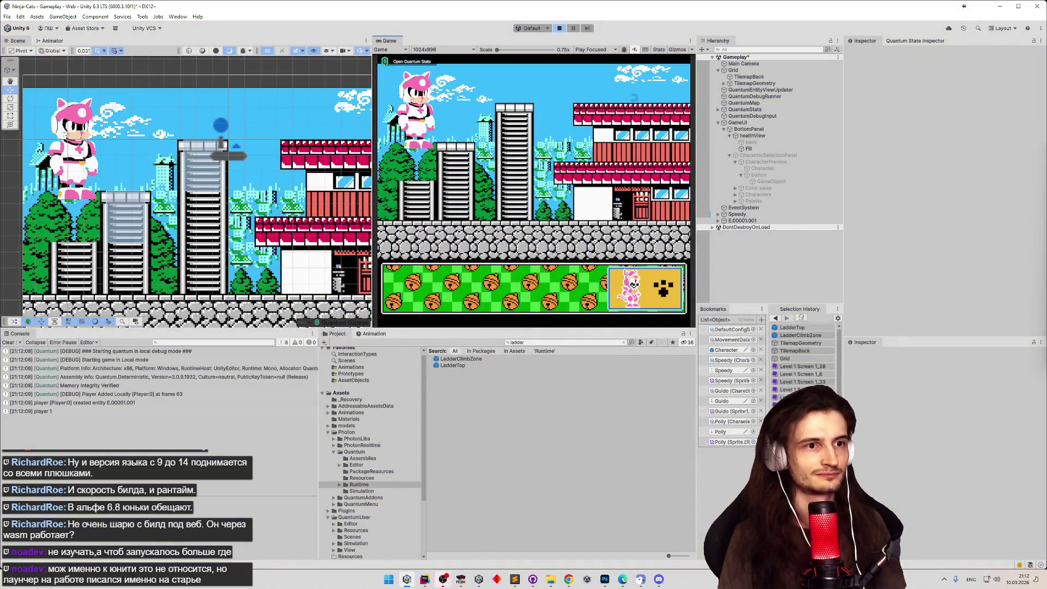
Stop, restart and stop the game, then clear the 'ladder' Project search to list Runtime.
{"action": "key", "text": "ctrl+p"}
{"action": "key", "text": "ctrl+p"}
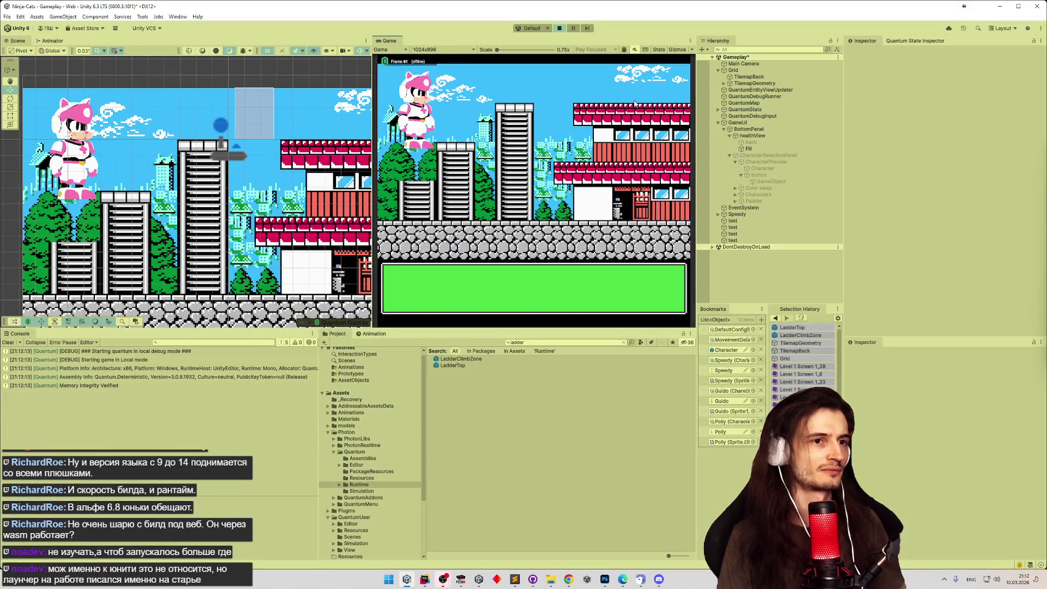
{"action": "key", "text": "ctrl+s"}
{"action": "key", "text": "ctrl+p"}
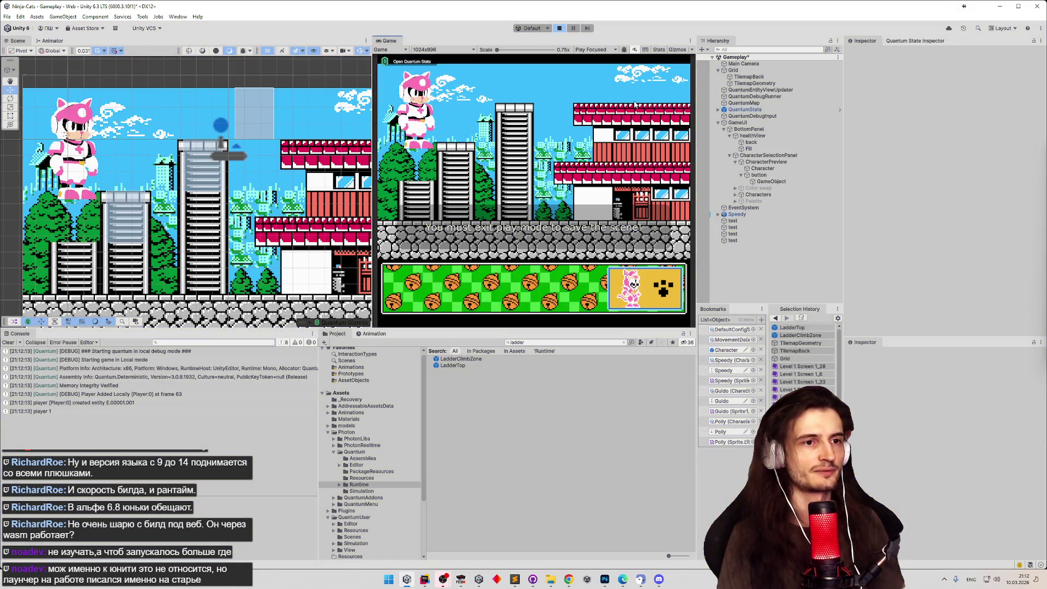
{"action": "left_click", "coordinate": [733, 221]}
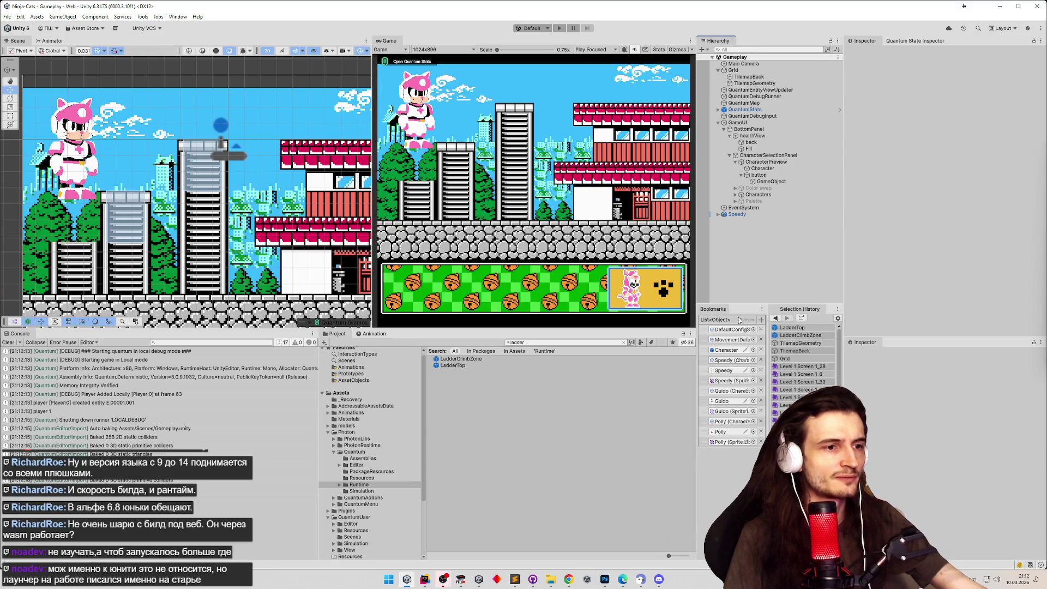
{"action": "left_click", "coordinate": [624, 342]}
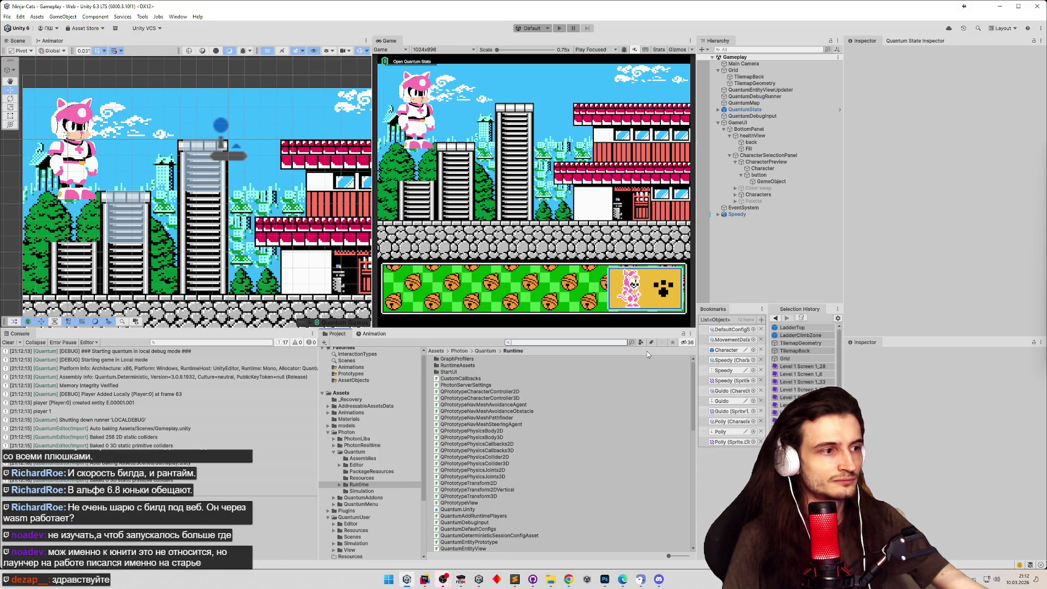
Search the Project for 'ladder', open the LadderTop prefab and select its test child.
{"action": "left_click", "coordinate": [760, 216]}
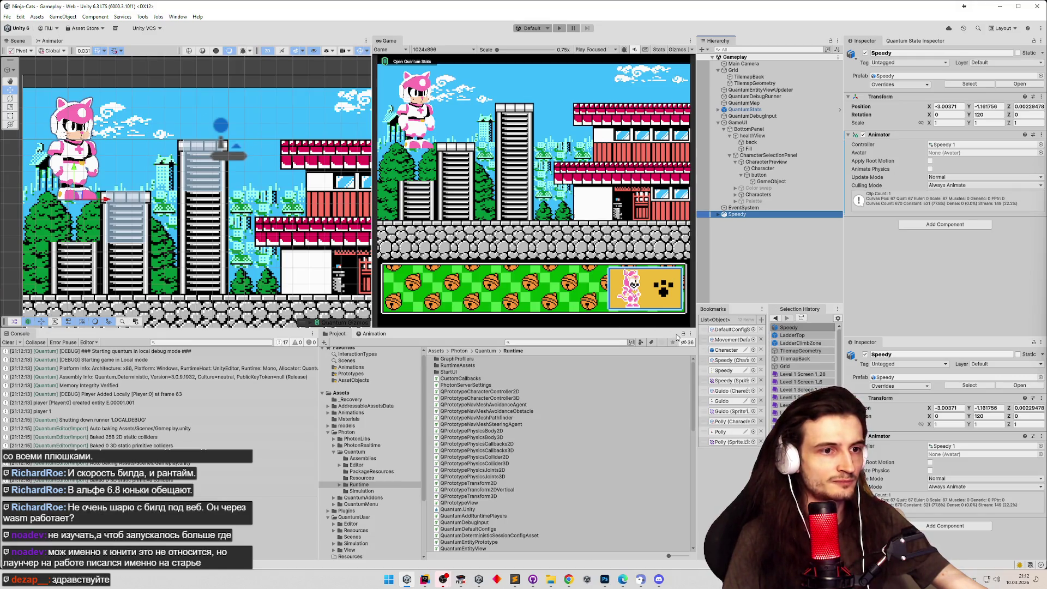
{"action": "left_click", "coordinate": [625, 342]}
{"action": "type", "text": "ladder"}
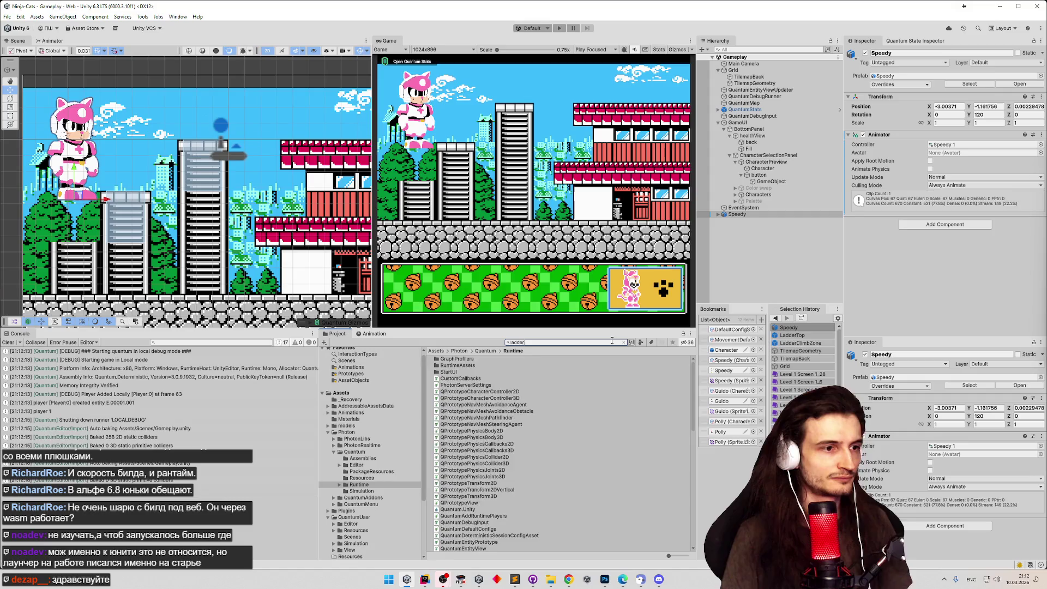
{"action": "double_click", "coordinate": [497, 368]}
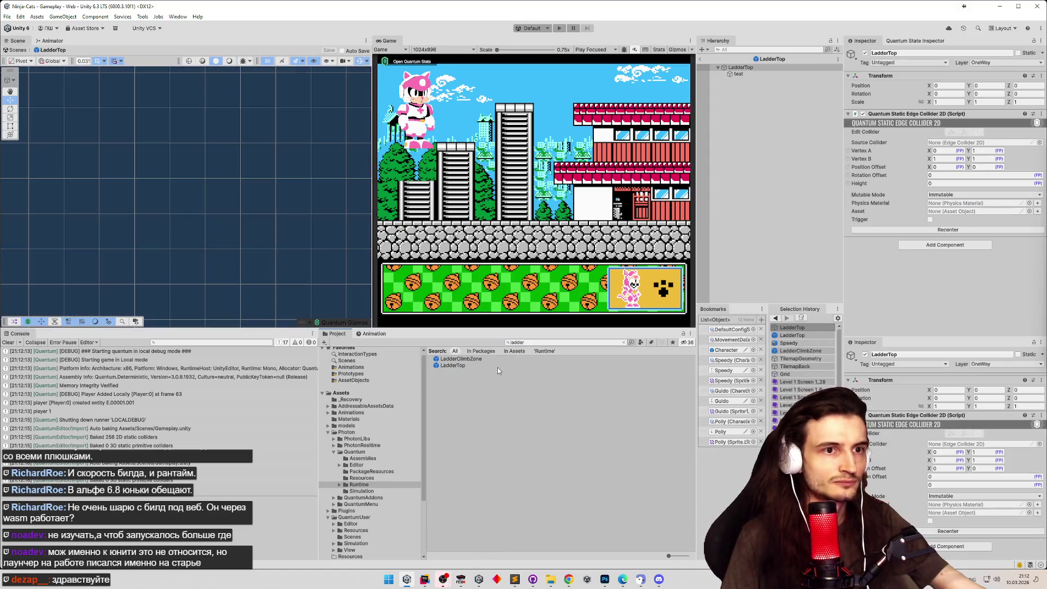
{"action": "left_click", "coordinate": [755, 77]}
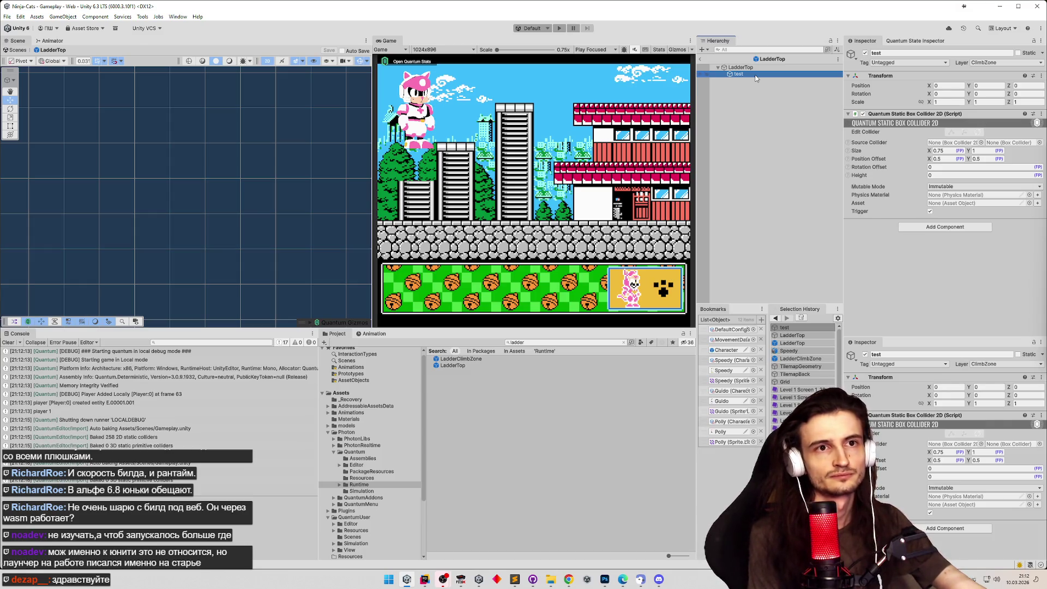
Set both the test child and LadderTop back to the OneWay layer, answering the children prompt.
{"action": "left_click", "coordinate": [1003, 64]}
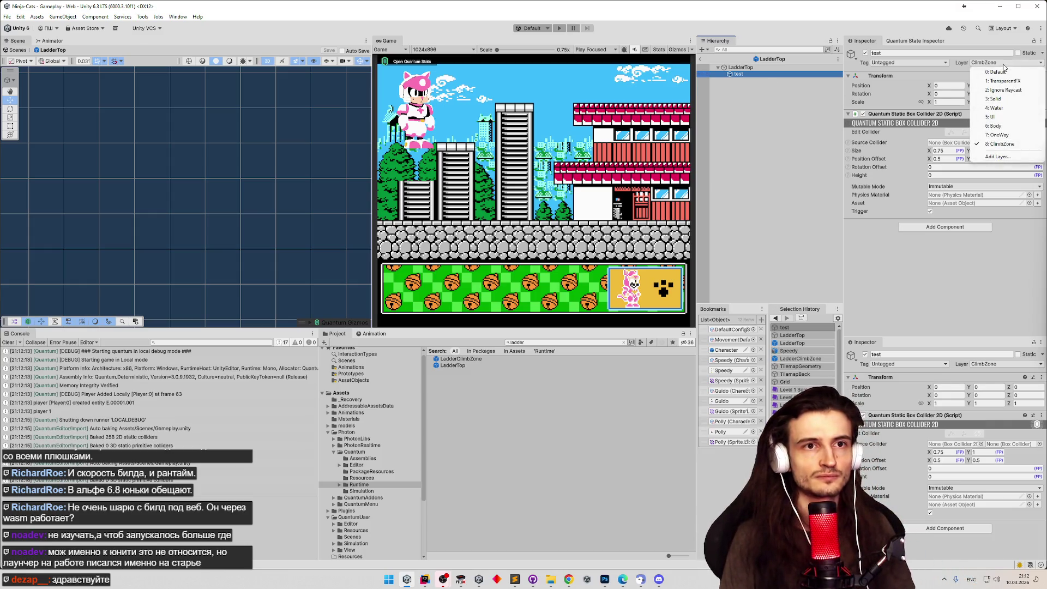
{"action": "left_click", "coordinate": [1001, 135]}
{"action": "left_click", "coordinate": [794, 68]}
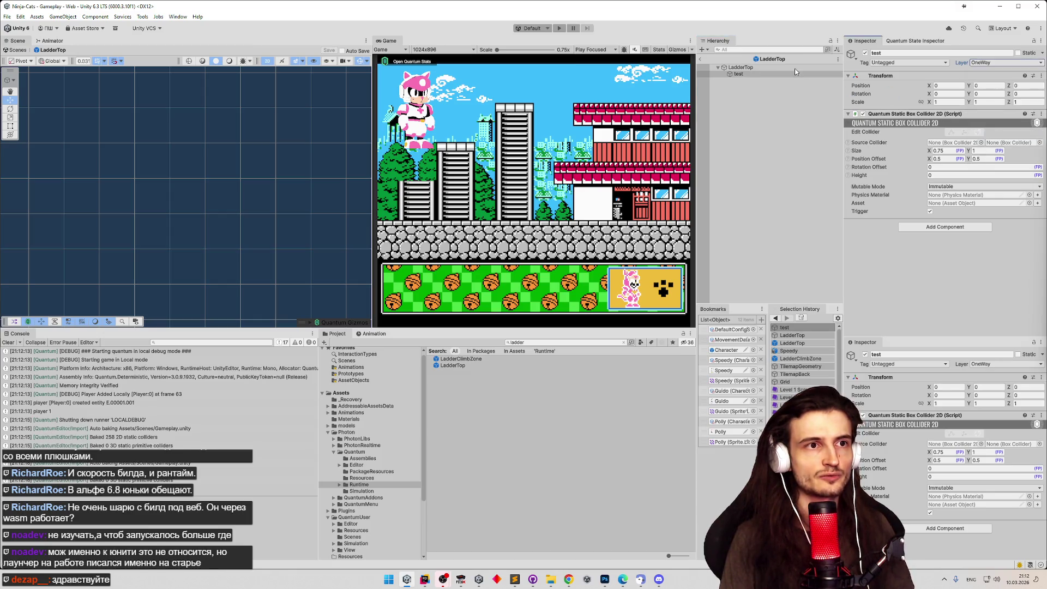
{"action": "left_click", "coordinate": [989, 63]}
{"action": "left_click", "coordinate": [999, 135]}
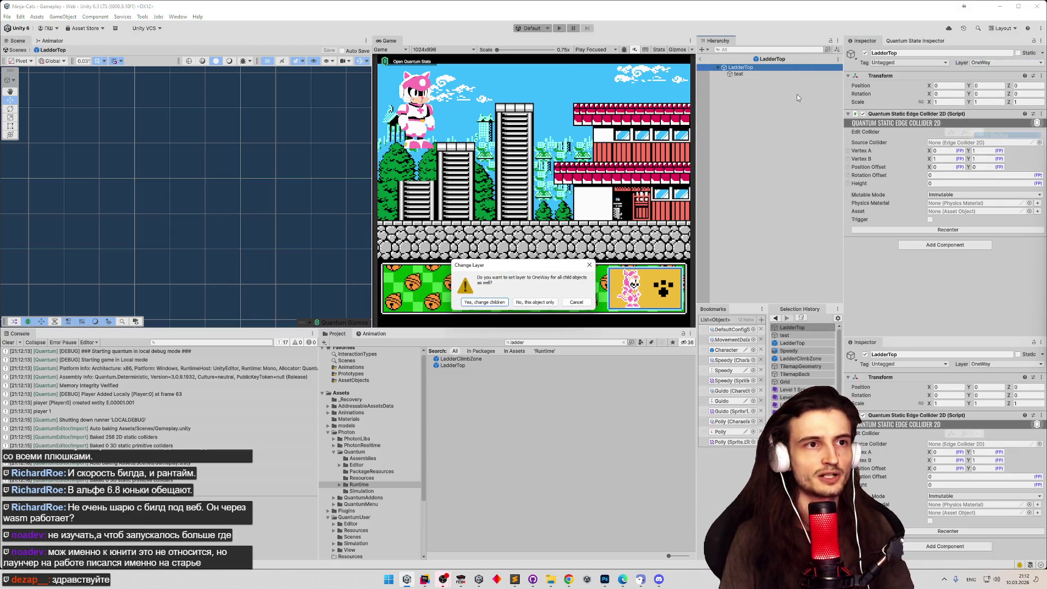
{"action": "left_click", "coordinate": [576, 303]}
Remove the now-empty test child from the LadderTop prefab.
{"action": "left_click", "coordinate": [742, 74]}
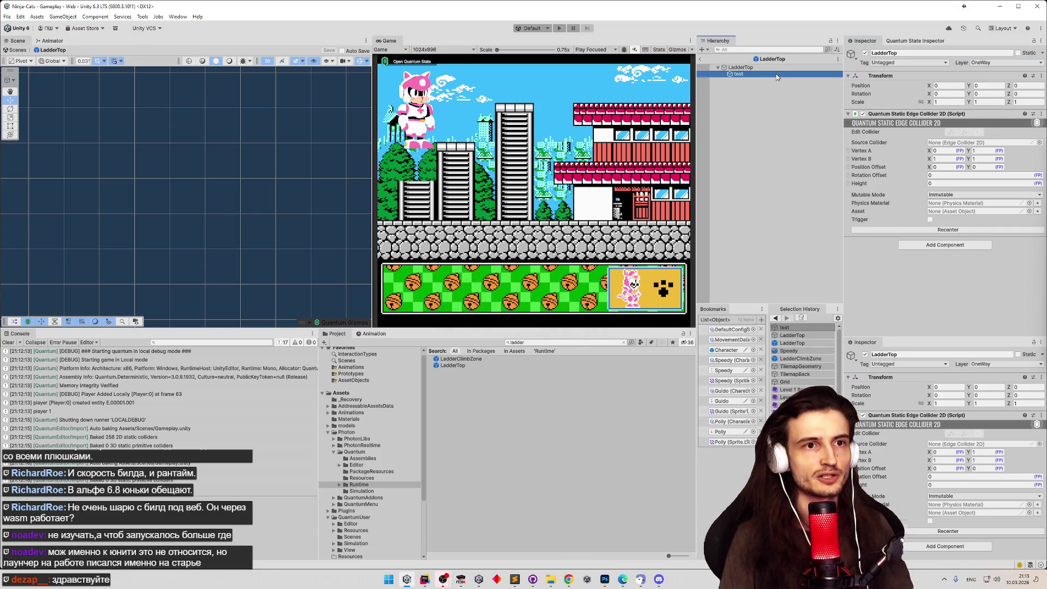
{"action": "left_click", "coordinate": [745, 89]}
{"action": "key", "text": "ctrl+z"}
{"action": "key", "text": "ctrl+z"}
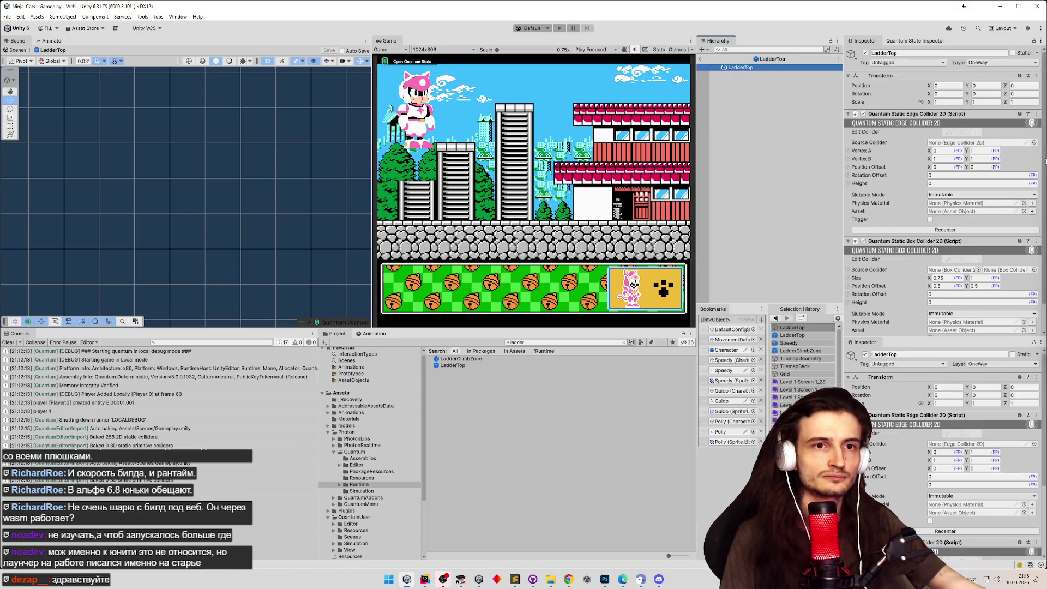
Scroll through LadderTop's edge collider and trigger box collider in the Inspector, then focus the Hierarchy.
{"action": "mouse_move", "coordinate": [1043, 163]}
{"action": "left_mouse_down"}
{"action": "mouse_move", "coordinate": [1044, 185]}
{"action": "mouse_move", "coordinate": [1043, 154]}
{"action": "left_mouse_up"}
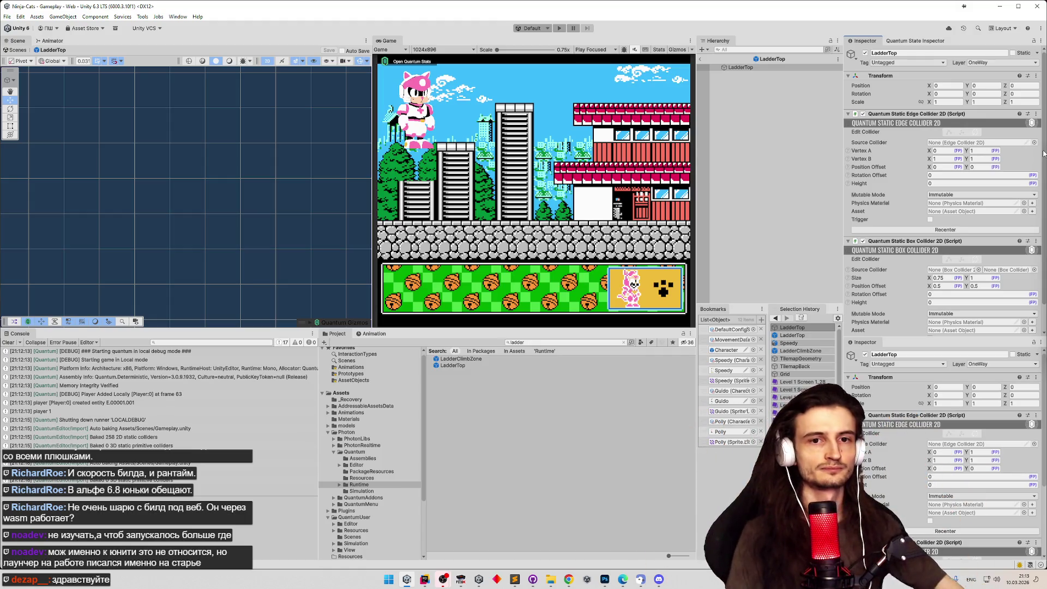
{"action": "scroll", "coordinate": [1029, 154], "scroll_direction": "down", "scroll_amount": 2}
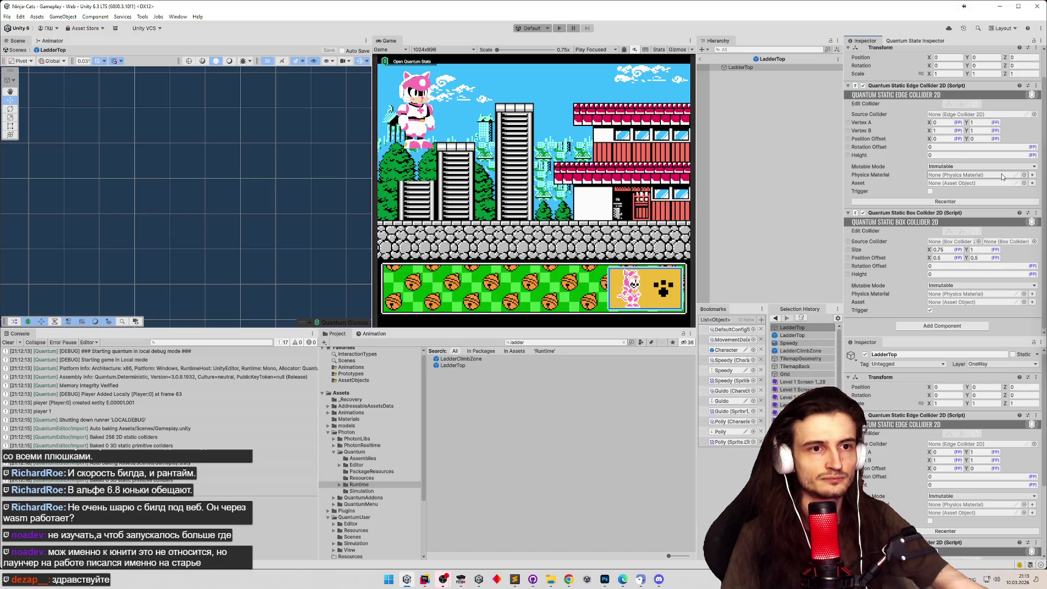
{"action": "scroll", "coordinate": [1002, 174], "scroll_direction": "up", "scroll_amount": 2}
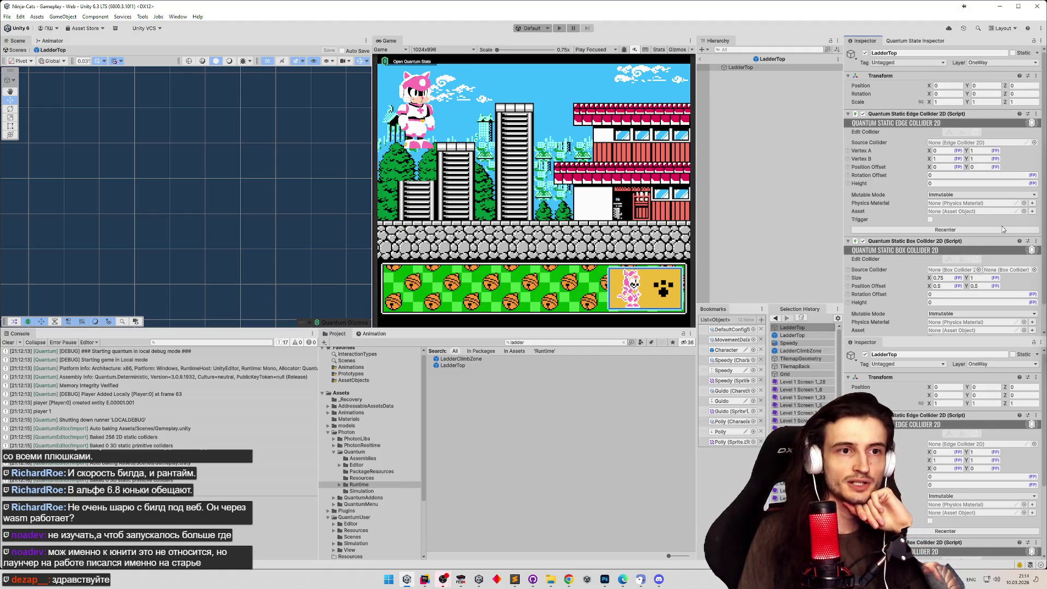
{"action": "scroll", "coordinate": [970, 254], "scroll_direction": "down", "scroll_amount": 2}
{"action": "scroll", "coordinate": [963, 255], "scroll_direction": "up", "scroll_amount": 2}
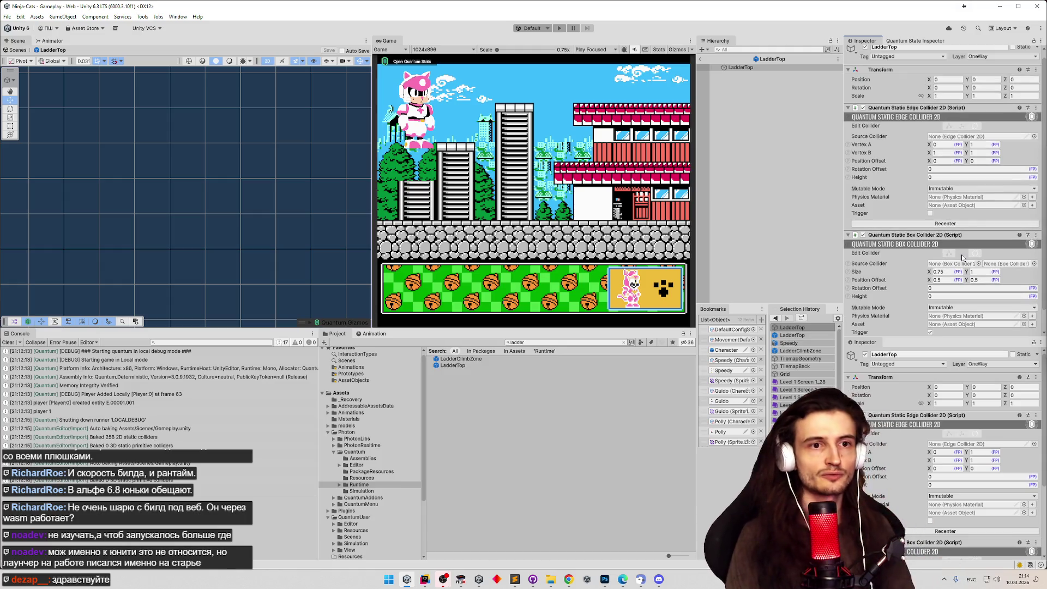
{"action": "left_click", "coordinate": [703, 61]}
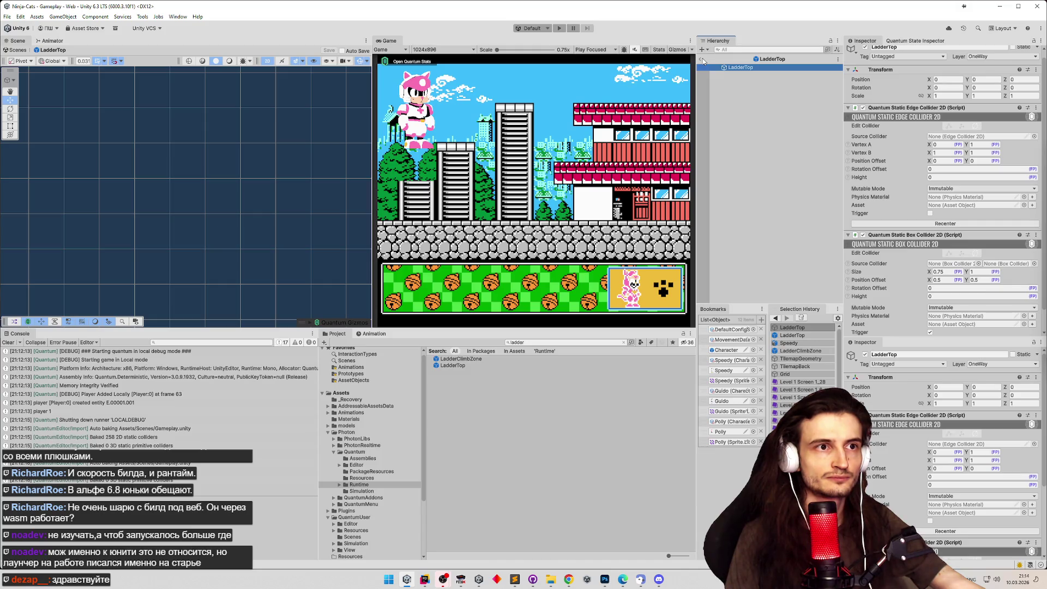
{"action": "left_click", "coordinate": [425, 579]}
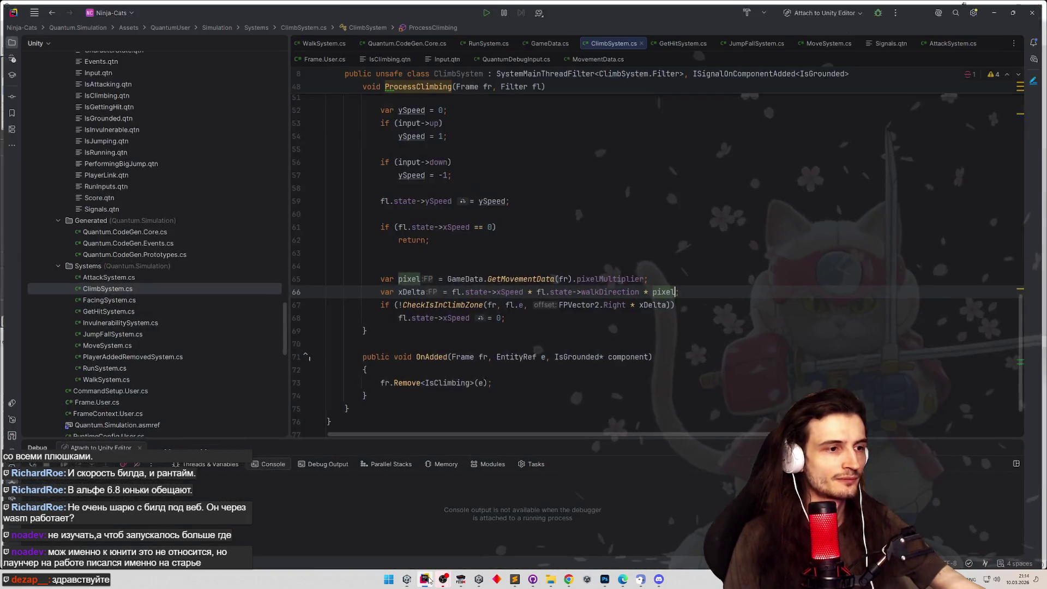
{"action": "scroll", "coordinate": [542, 218], "scroll_direction": "up", "scroll_amount": 10}
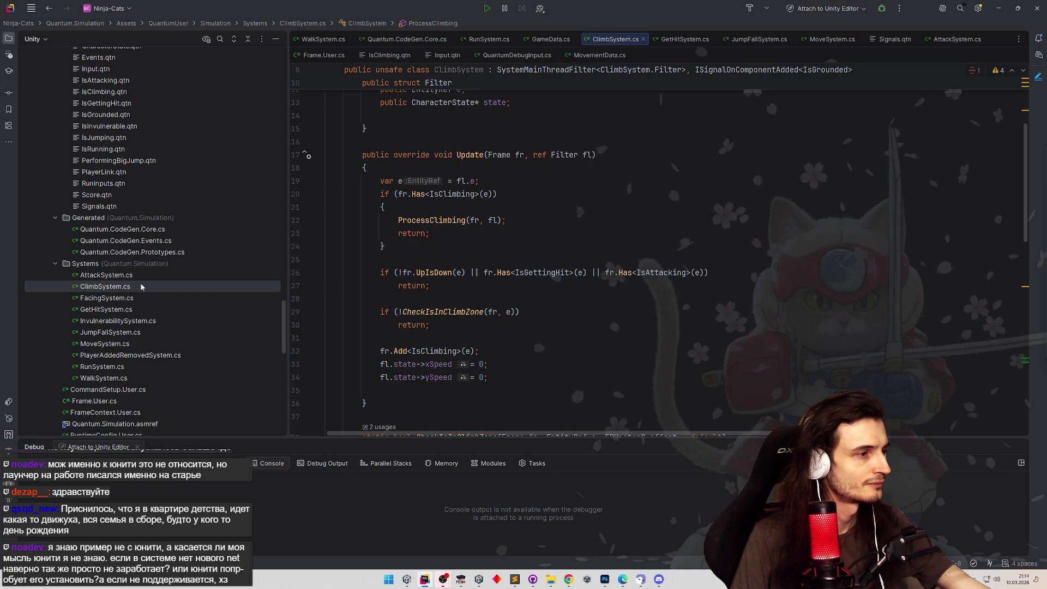
Open MoveSystem.cs and navigate to the ShapeCast call in the CheckCanMove method.
{"action": "left_click", "coordinate": [120, 345]}
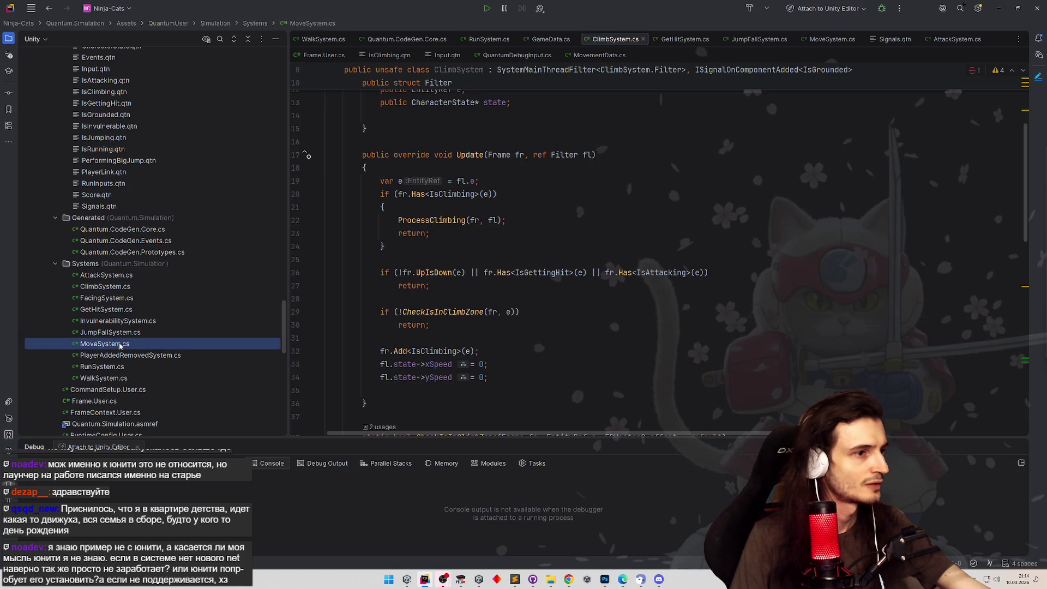
{"action": "double_click", "coordinate": [120, 344]}
{"action": "scroll", "coordinate": [548, 302], "scroll_direction": "down", "scroll_amount": 3}
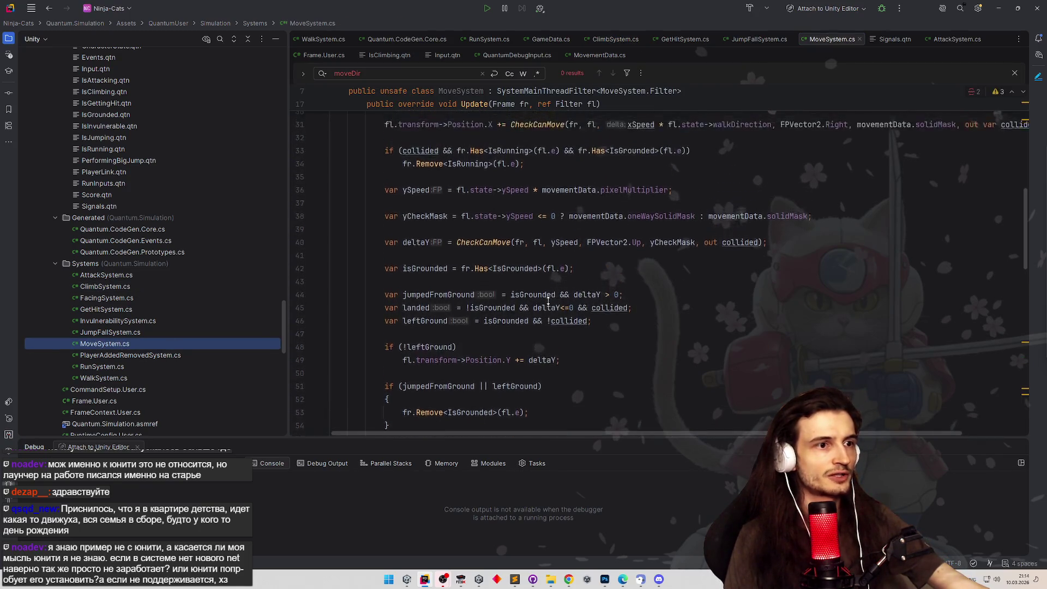
{"action": "scroll", "coordinate": [548, 301], "scroll_direction": "up", "scroll_amount": 1}
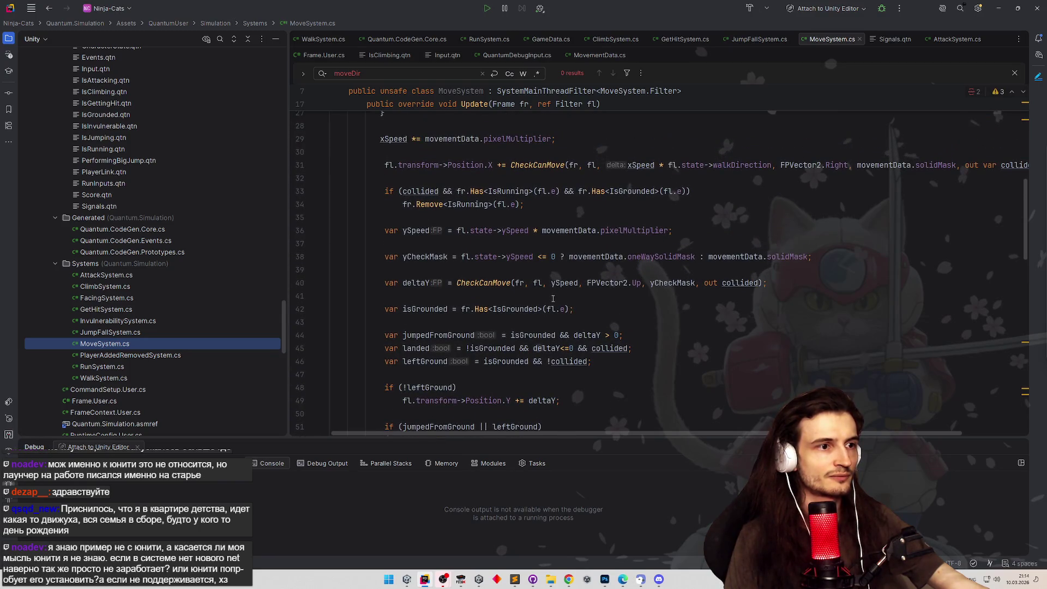
{"action": "scroll", "coordinate": [633, 324], "scroll_direction": "down", "scroll_amount": 1}
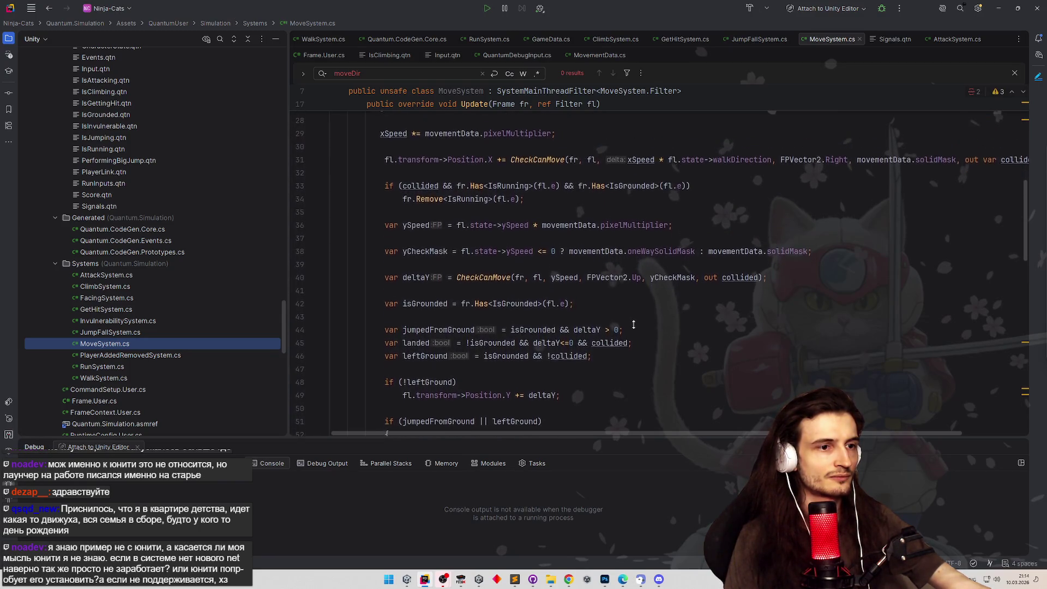
{"action": "scroll", "coordinate": [634, 324], "scroll_direction": "down", "scroll_amount": 1}
{"action": "left_click", "coordinate": [634, 325]}
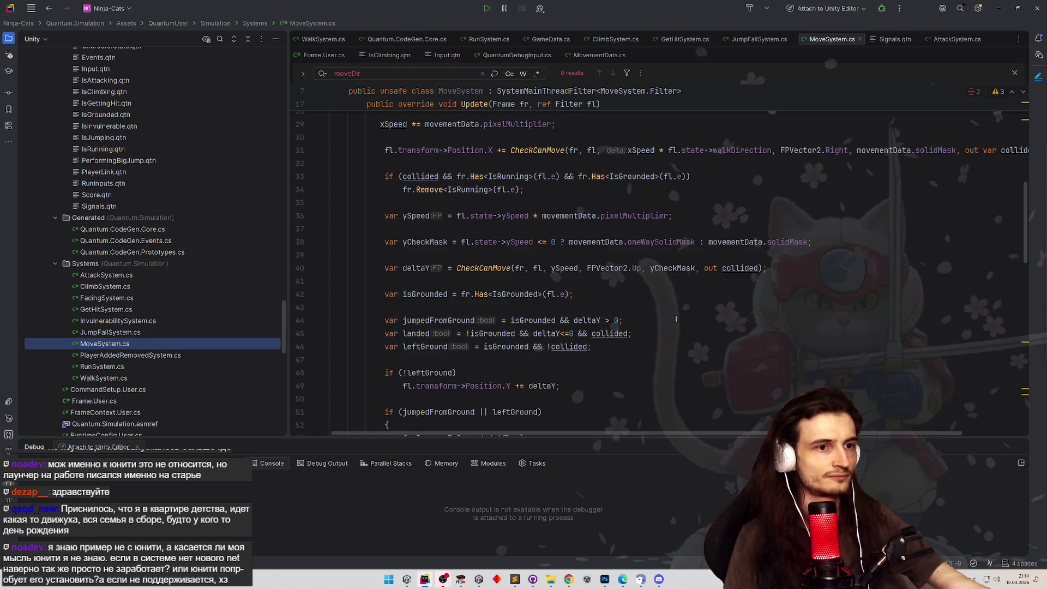
{"action": "left_click", "coordinate": [743, 268]}
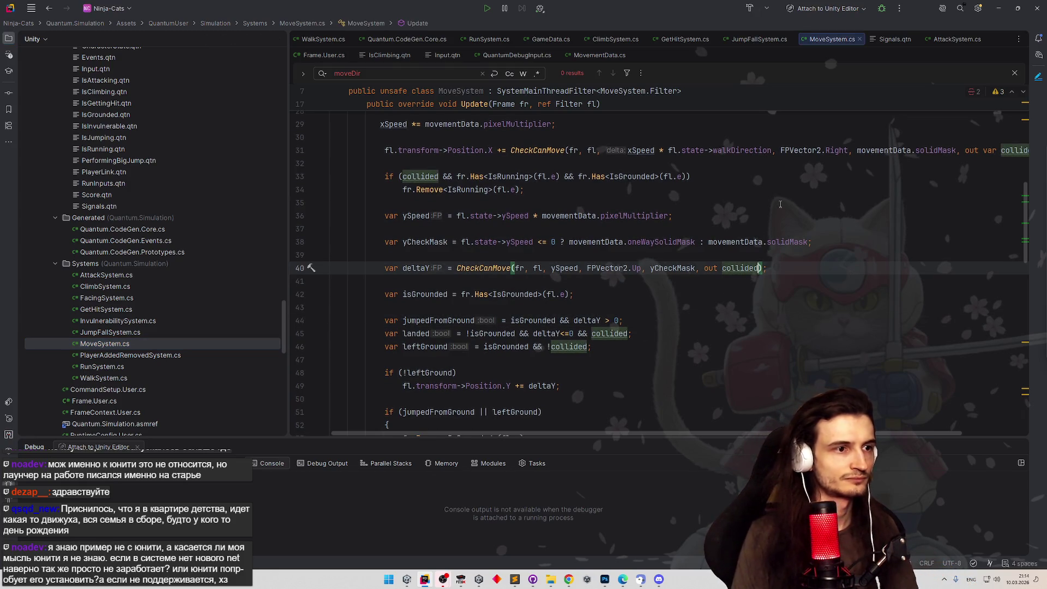
{"action": "key", "text": "ctrl+Left"}
{"action": "key", "text": "ctrl+Left"}
{"action": "key", "text": "ctrl+Left"}
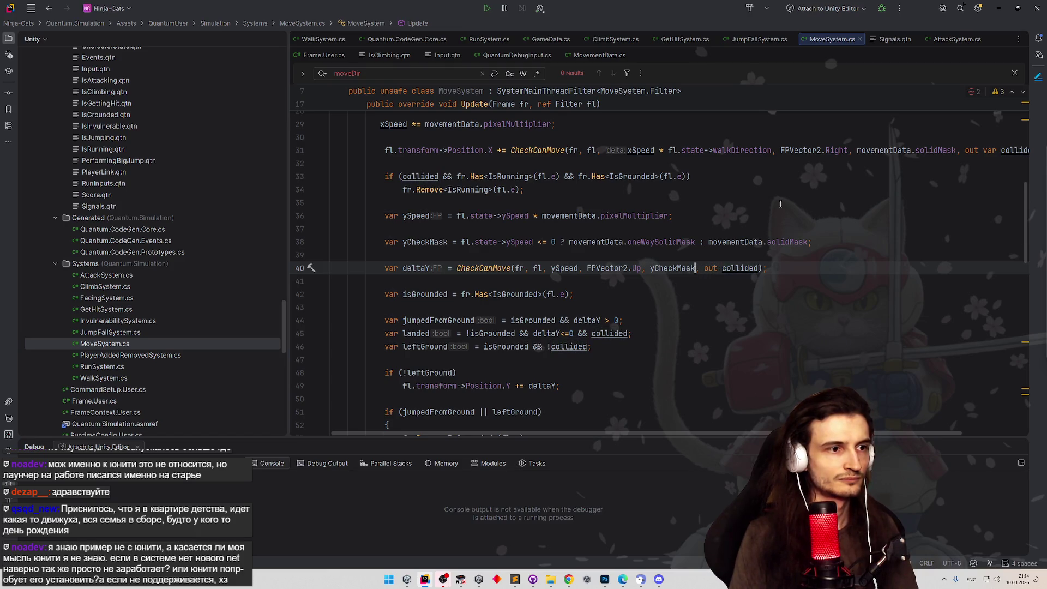
{"action": "left_click", "coordinate": [489, 266], "text": "ctrl"}
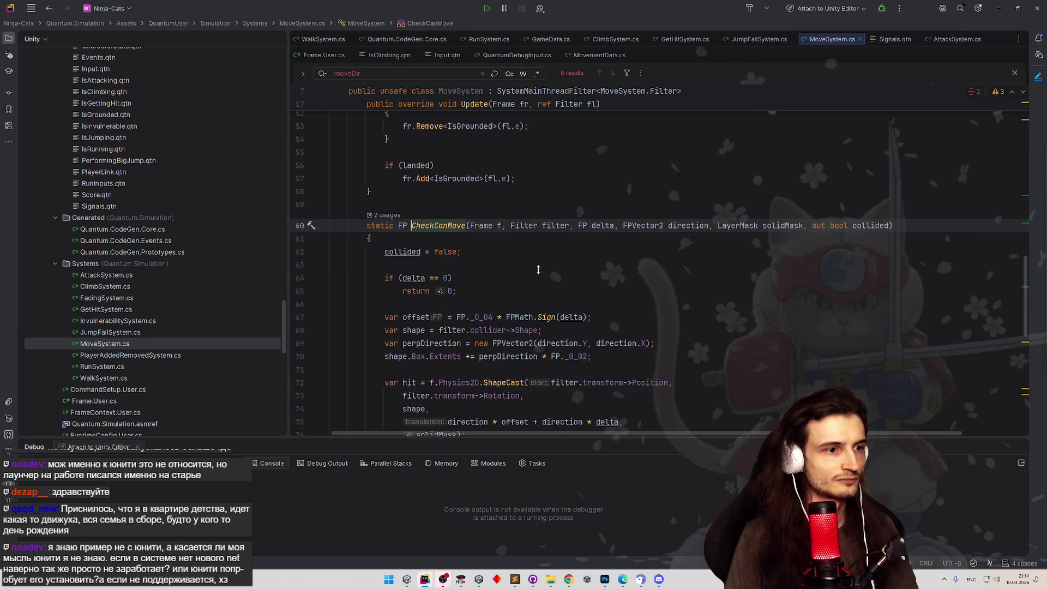
{"action": "scroll", "coordinate": [538, 270], "scroll_direction": "down", "scroll_amount": 4}
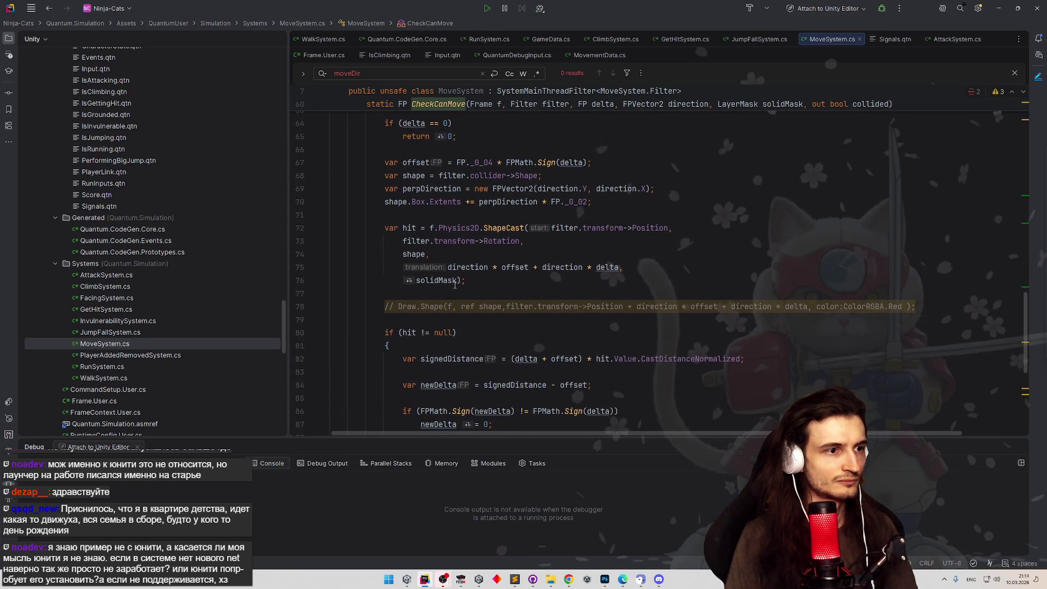
Append QueryOptions.HitAll | QueryOptions.DetectOverlapsAtCastOrigin after solidMask on line 76.
{"action": "left_click", "coordinate": [458, 283]}
{"action": "type", "text": ", Q"}
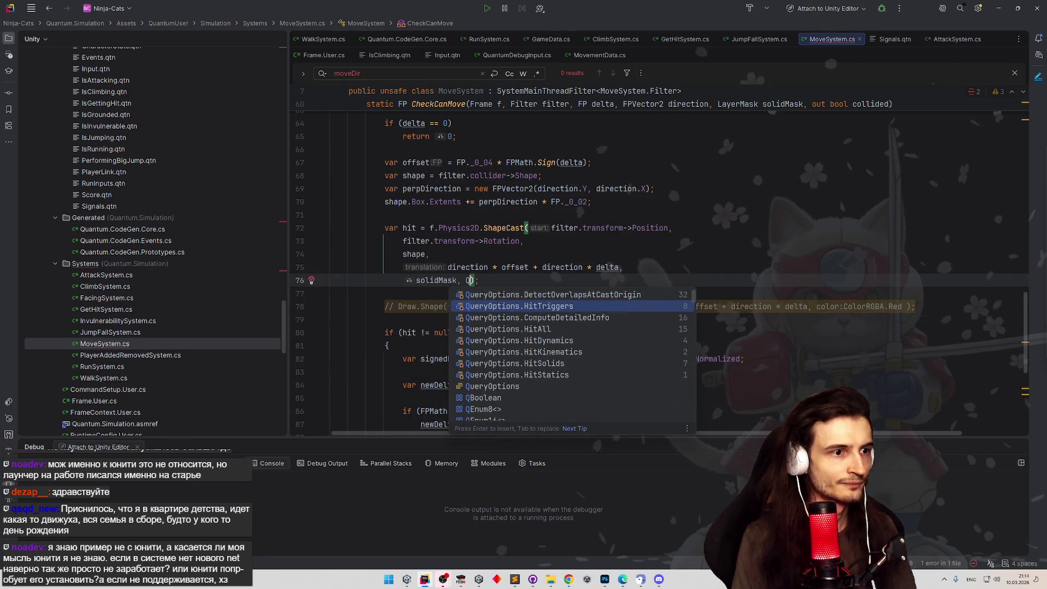
{"action": "key", "text": "Return"}
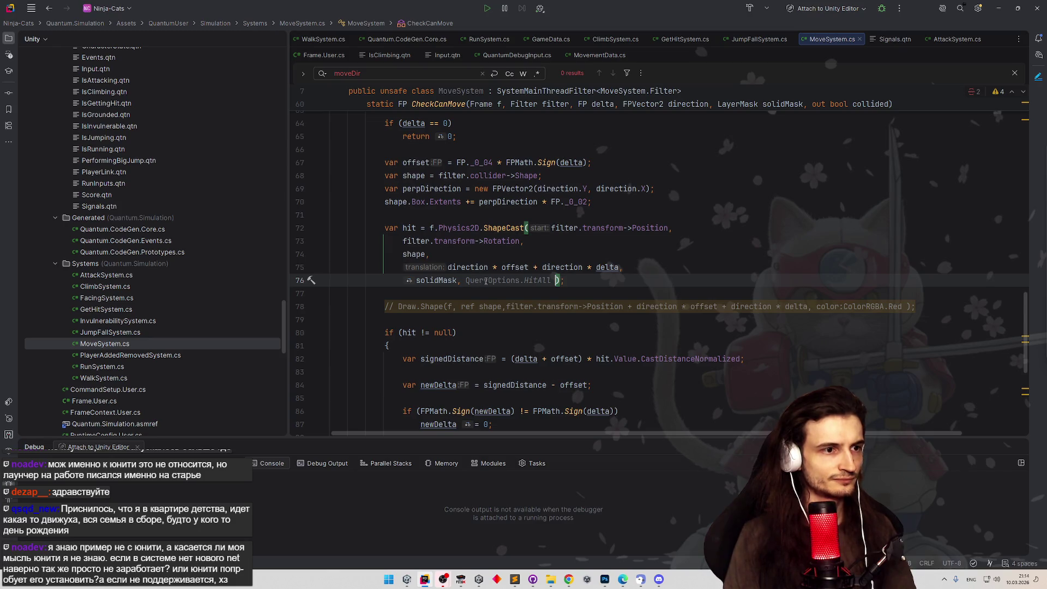
{"action": "type", "text": "|"}
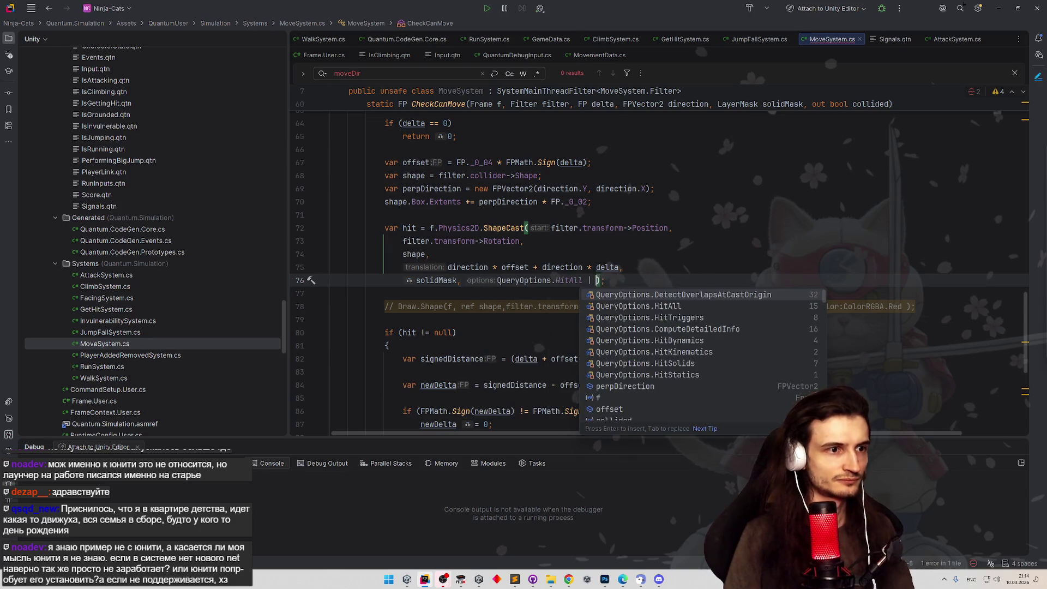
{"action": "left_click", "coordinate": [634, 299]}
{"action": "key", "text": "Down"}
{"action": "key", "text": "Down"}
{"action": "key", "text": "Down"}
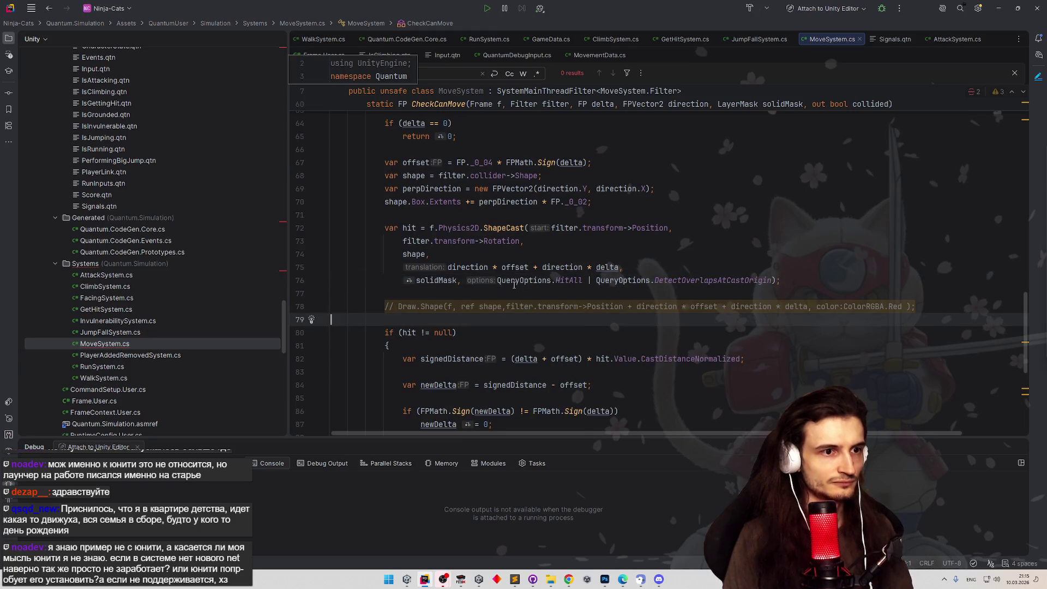
{"action": "mouse_move", "coordinate": [380, 228]}
{"action": "left_mouse_down"}
{"action": "mouse_move", "coordinate": [682, 229]}
{"action": "mouse_move", "coordinate": [756, 280]}
{"action": "mouse_move", "coordinate": [781, 279]}
{"action": "left_mouse_up"}
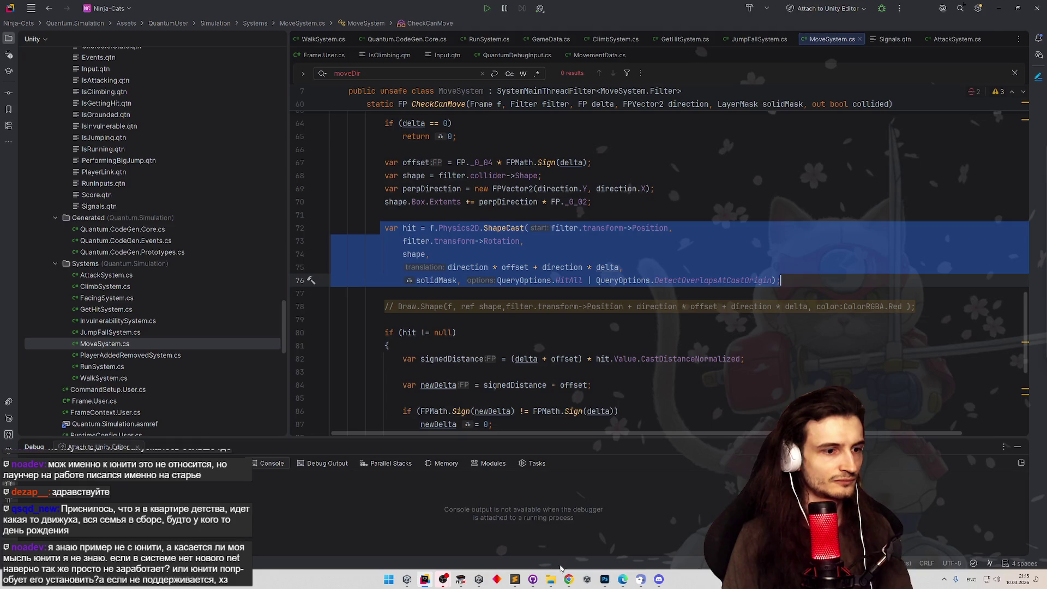
Glance at the browser's overflow bookmarks list, then return to the code.
{"action": "left_click", "coordinate": [568, 580]}
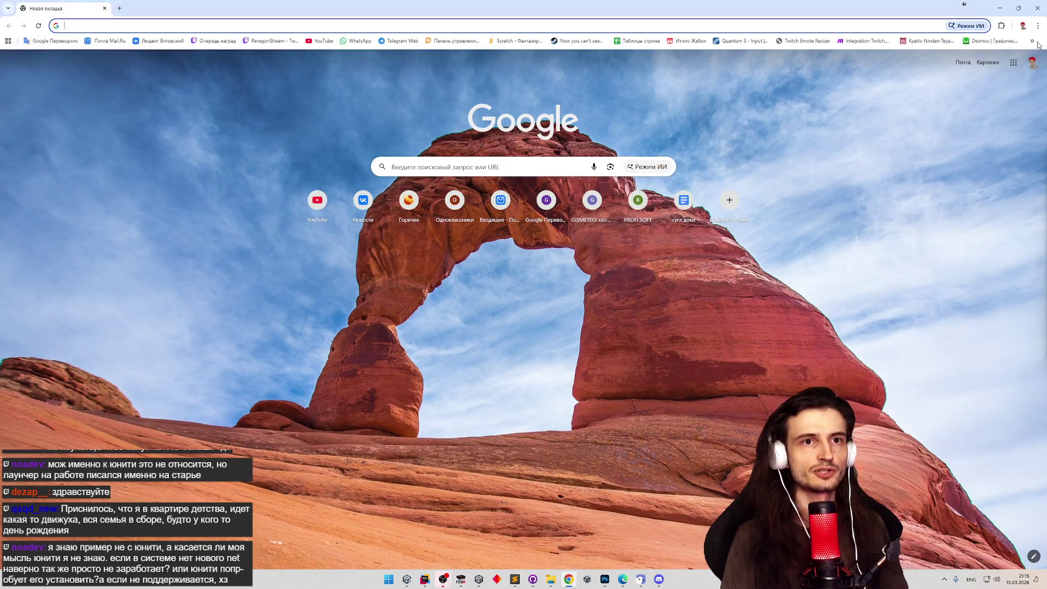
{"action": "left_click", "coordinate": [1032, 41]}
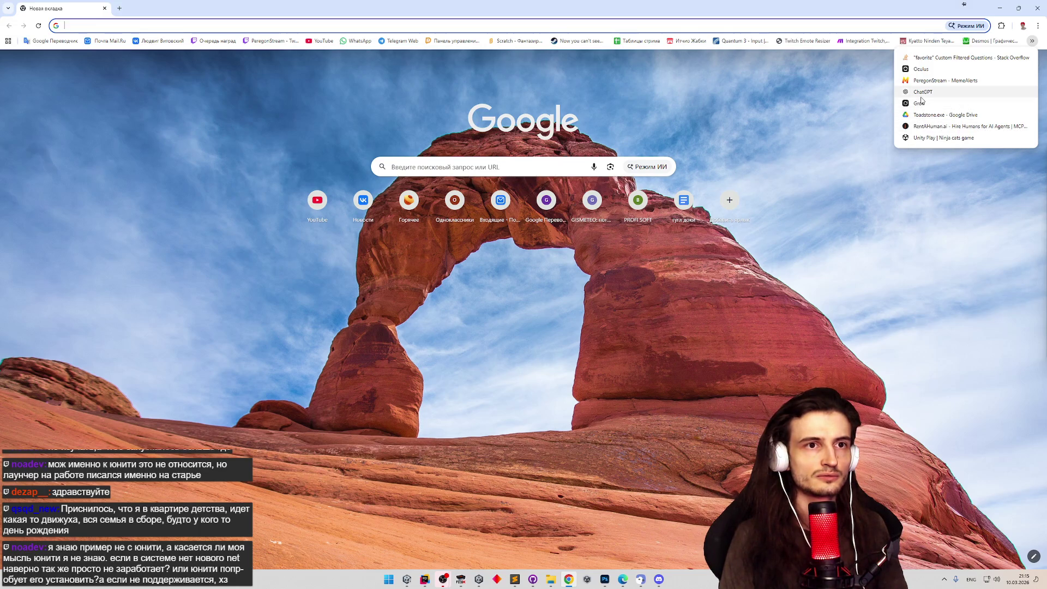
{"action": "left_click", "coordinate": [1003, 8]}
Replace the HitAll query flag with QueryOptions.HitSolids on line 76.
{"action": "left_click", "coordinate": [582, 280]}
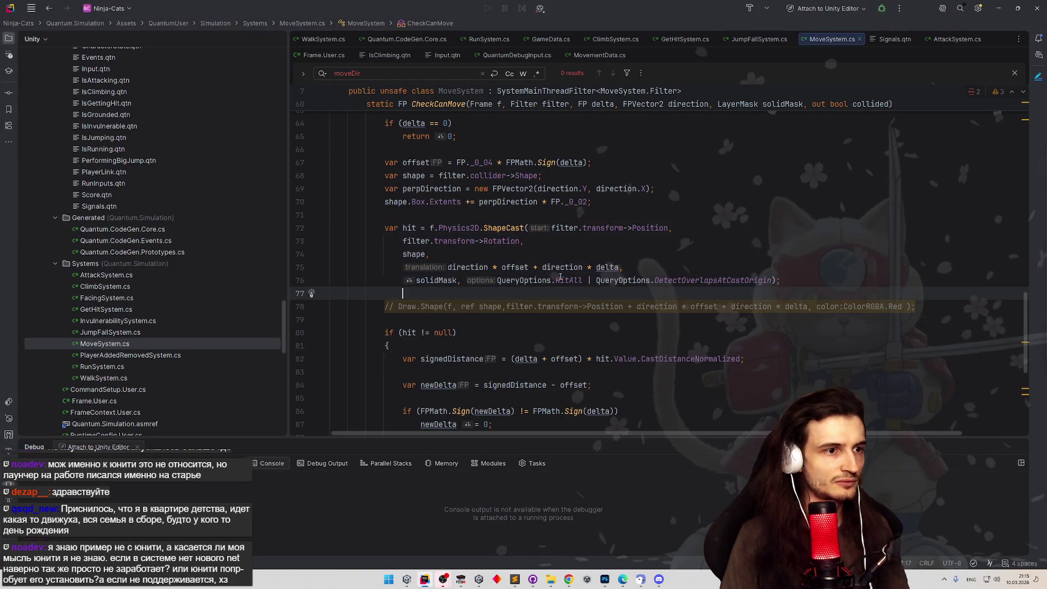
{"action": "type", "text": "Hit"}
{"action": "key", "text": "Escape"}
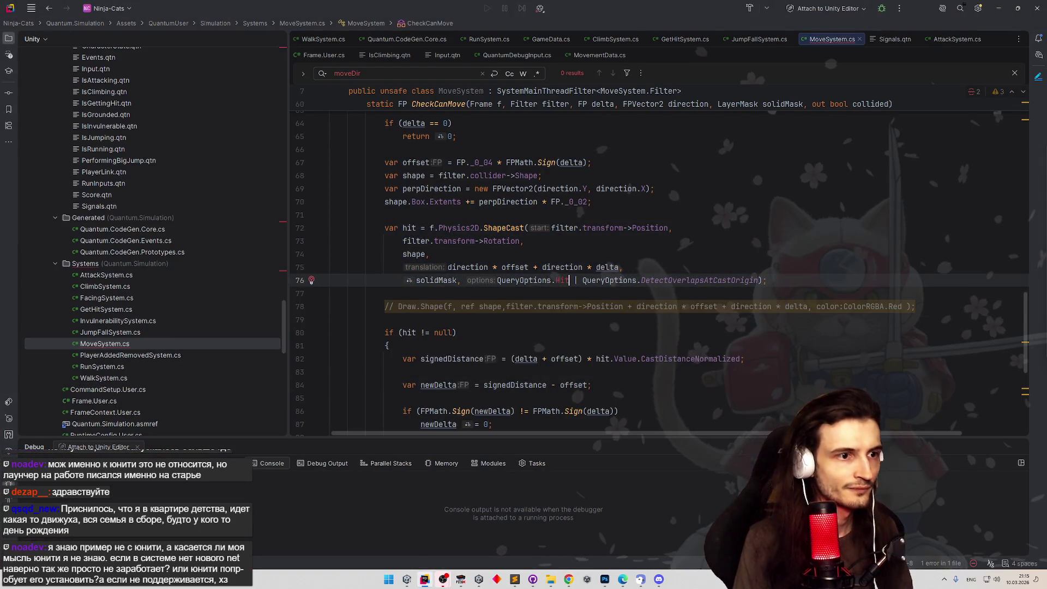
{"action": "key", "text": "ctrl+space"}
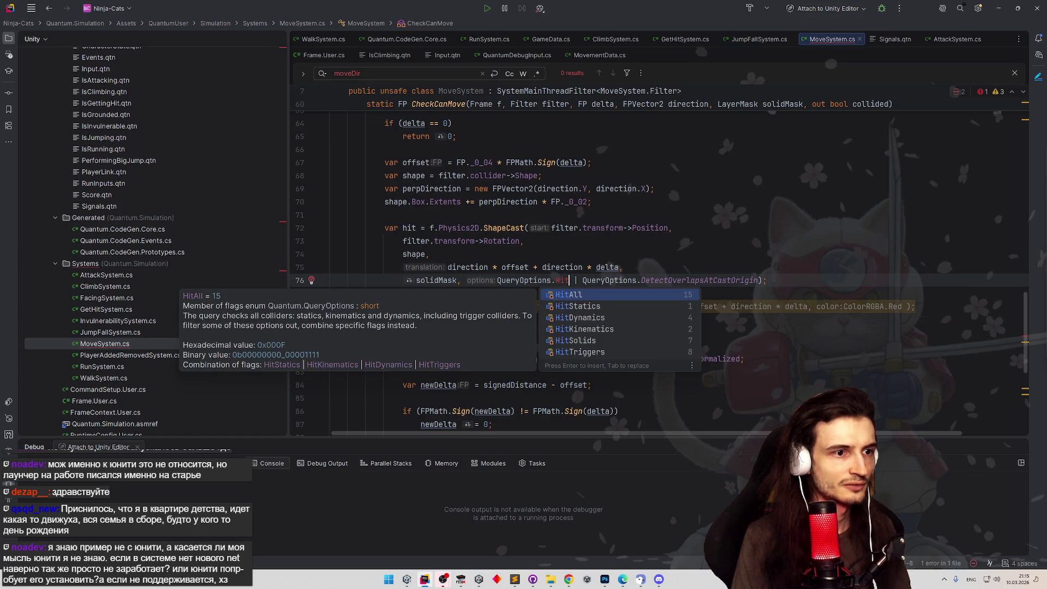
{"action": "key", "text": "Down"}
{"action": "key", "text": "Return"}
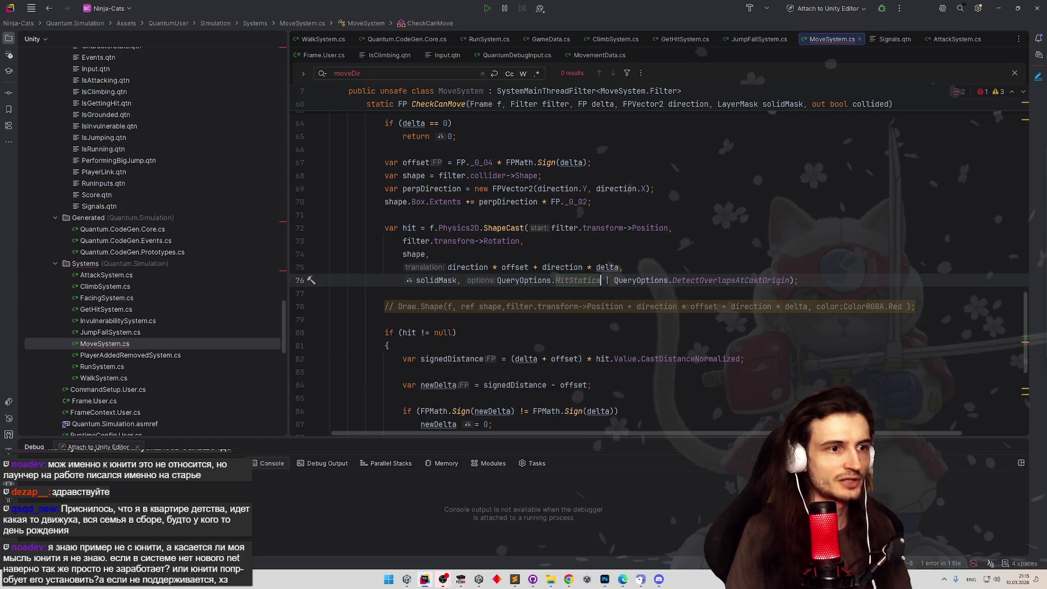
{"action": "key", "text": "ctrl+BackSpace"}
{"action": "key", "text": "ctrl+space"}
{"action": "key", "text": "Down"}
{"action": "key", "text": "Down"}
{"action": "key", "text": "Down"}
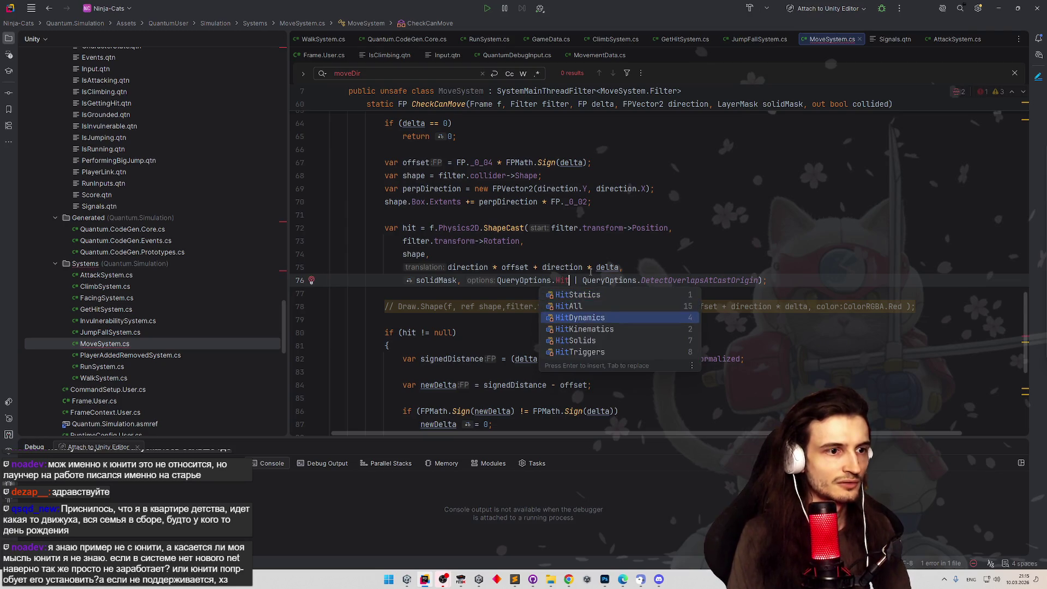
{"action": "type", "text": "Solids"}
{"action": "key", "text": "Return"}
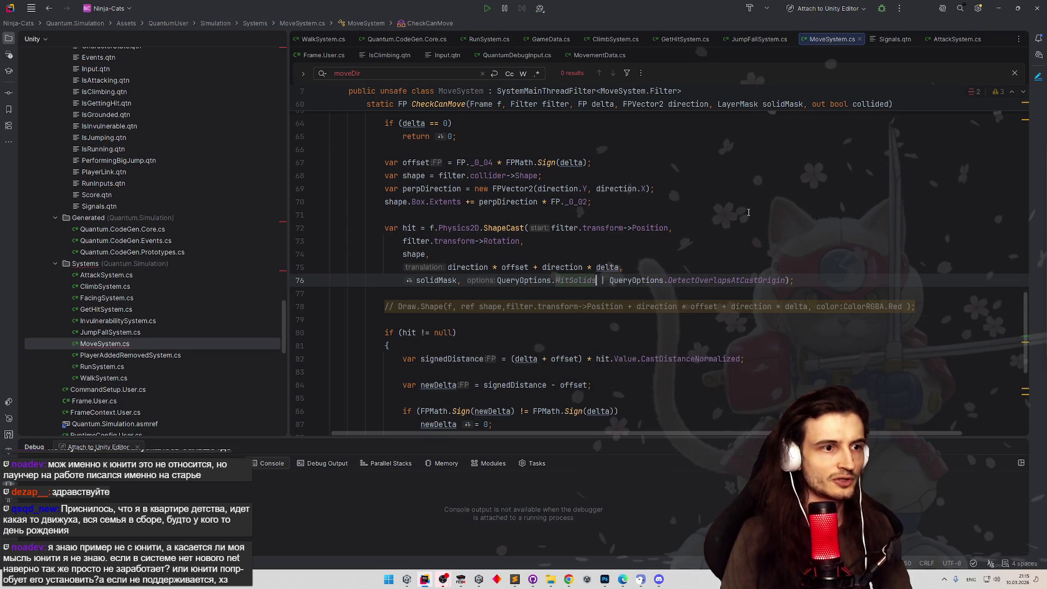
Delete the ' | QueryOptions.DetectOverlapsAtCastOrigin' flag from the ShapeCast call.
{"action": "scroll", "coordinate": [620, 307], "scroll_direction": "up", "scroll_amount": 1}
{"action": "left_click_drag", "start_coordinate": [597, 320], "coordinate": [785, 319]}
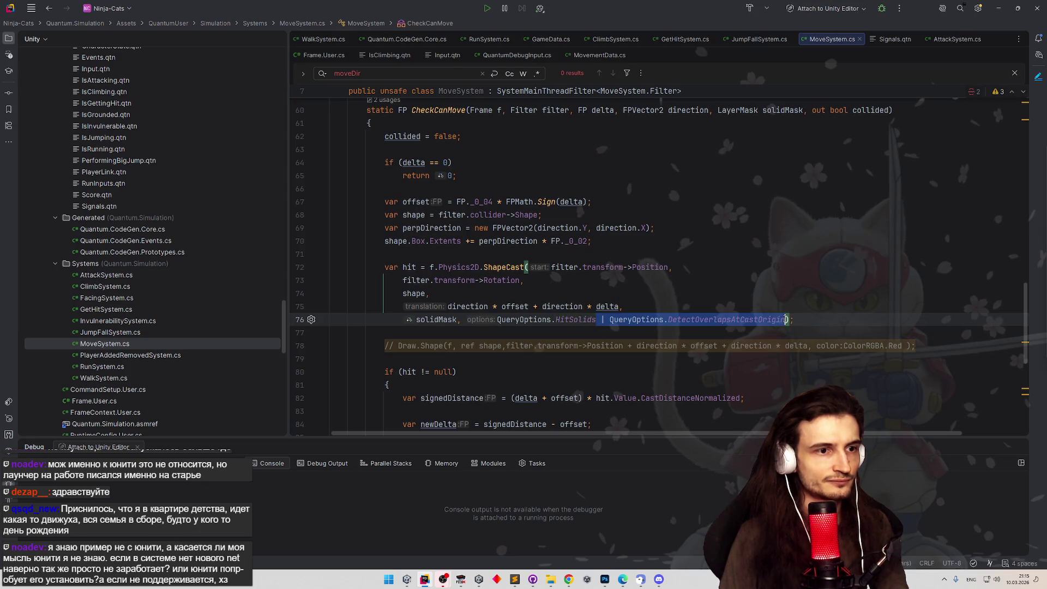
{"action": "key", "text": "BackSpace"}
{"action": "left_click", "coordinate": [741, 267]}
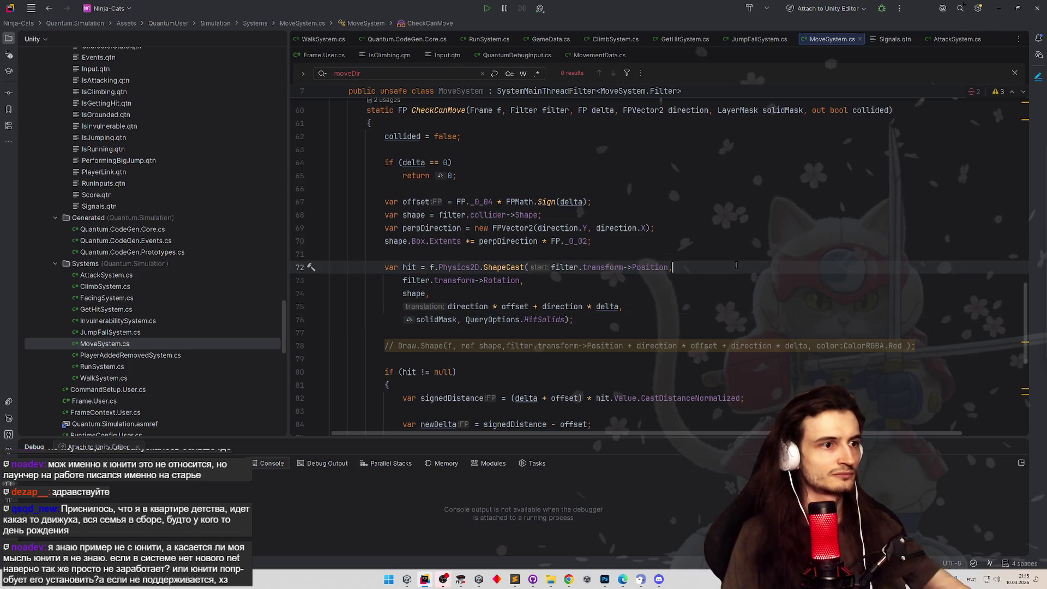
Switch back to Unity so it reloads the domain with the HitSolids change.
{"action": "left_click", "coordinate": [998, 9]}
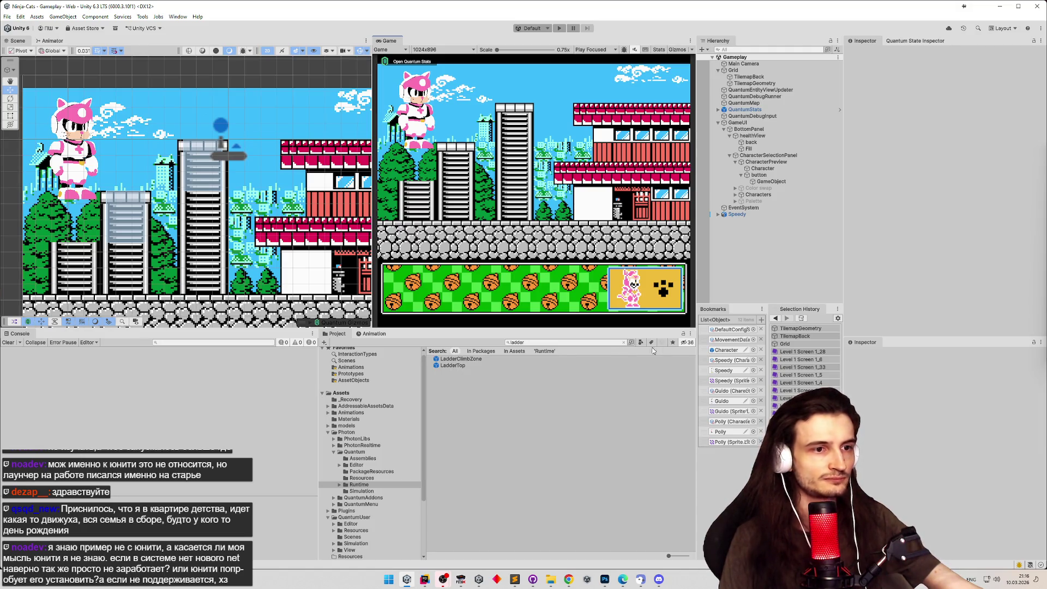
Set the MovementData asset's Climb Zone Mask to OneWay only, then switch back to Rider.
{"action": "left_click", "coordinate": [721, 340]}
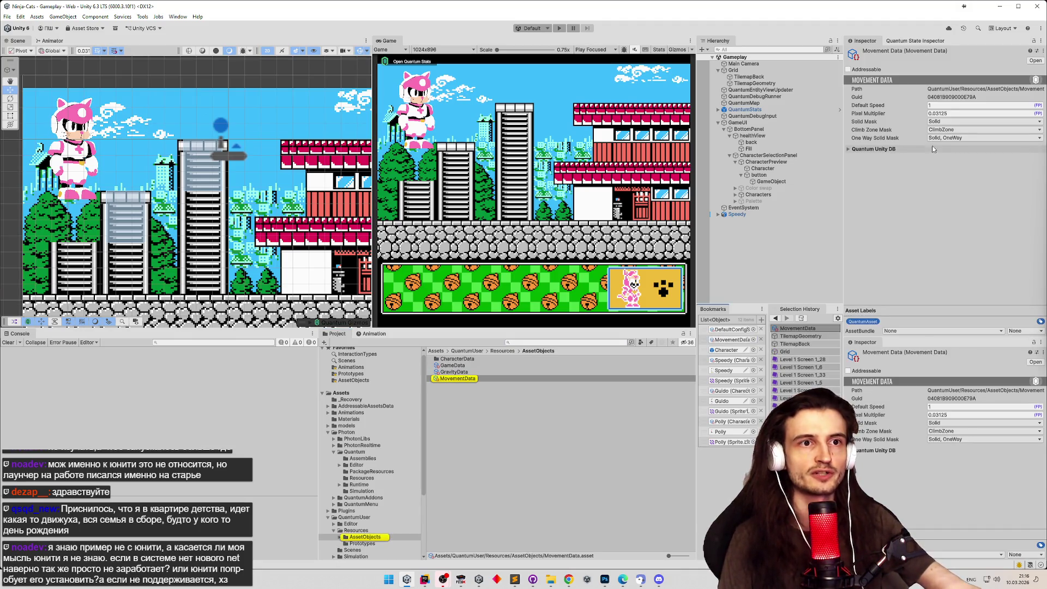
{"action": "left_click", "coordinate": [967, 129]}
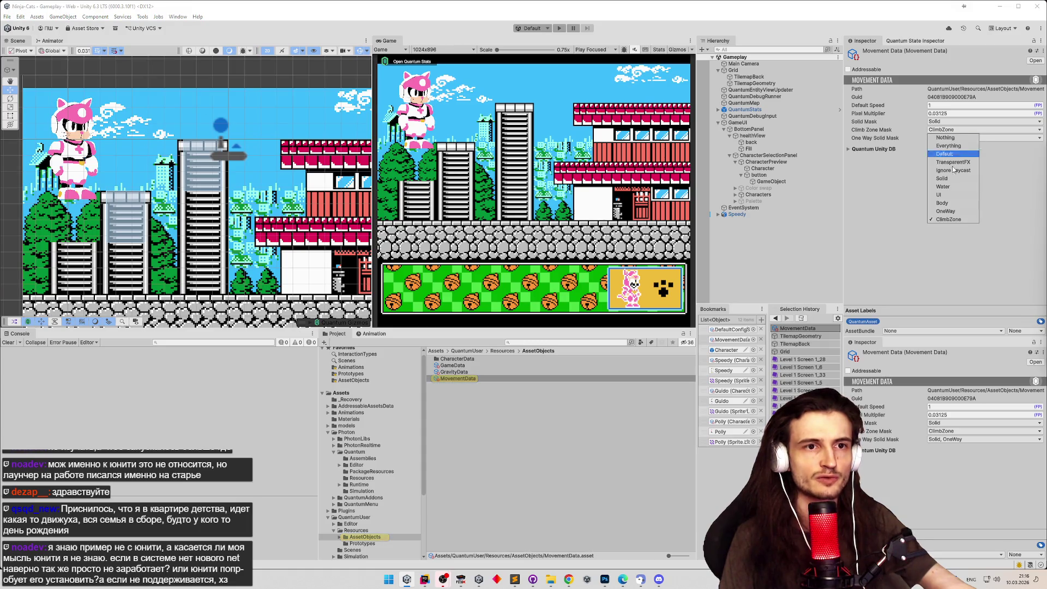
{"action": "left_click", "coordinate": [946, 211]}
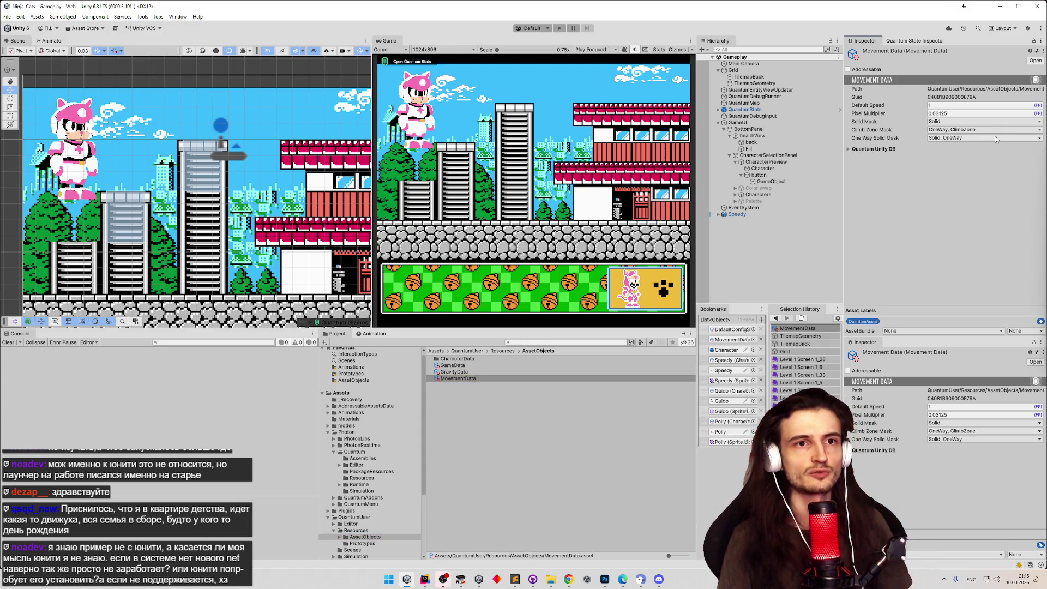
{"action": "left_click", "coordinate": [994, 131]}
{"action": "left_click", "coordinate": [968, 138]}
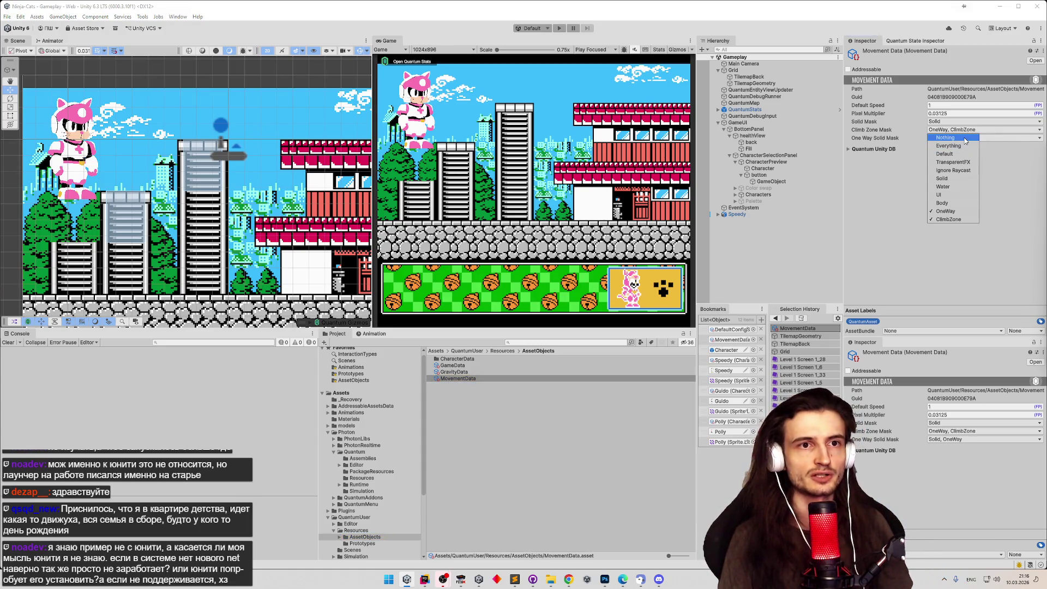
{"action": "left_click", "coordinate": [947, 212]}
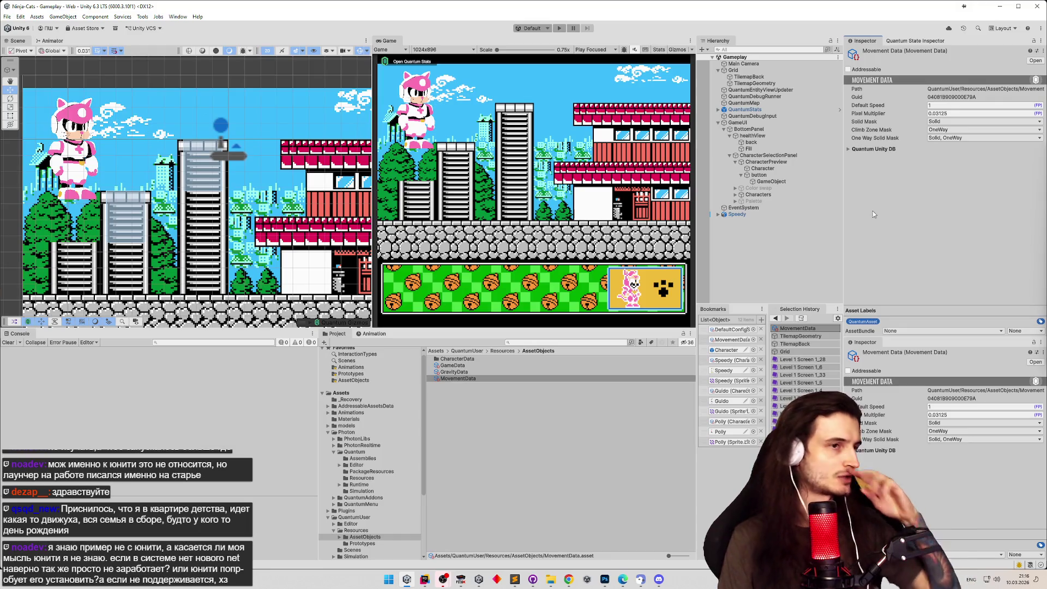
{"action": "left_click", "coordinate": [425, 579]}
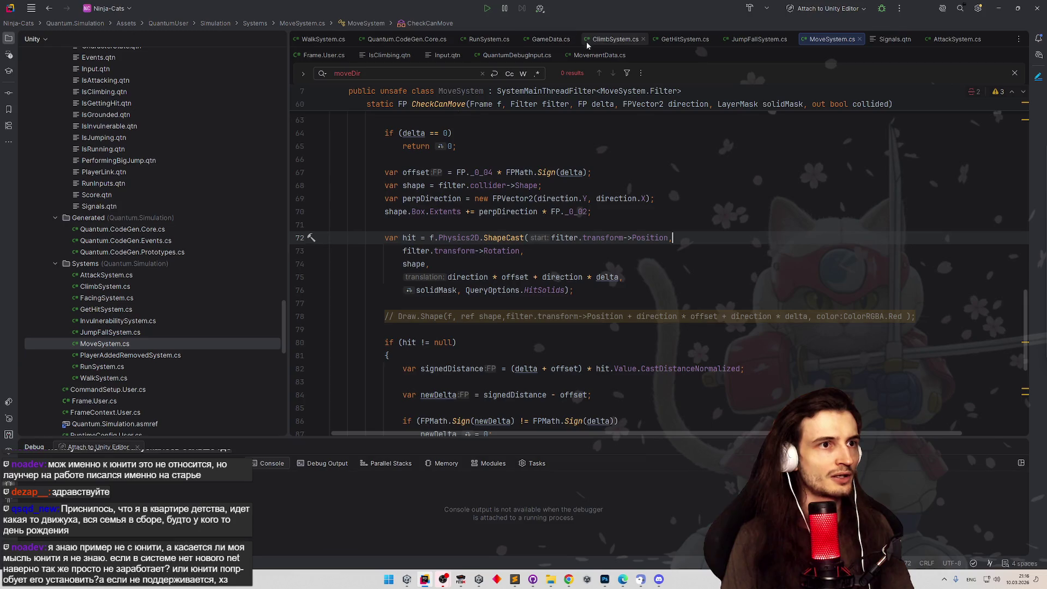
In ClimbSystem.cs line 44, replace HitAll with HitTriggers beside DetectOverlapsAtCastOrigin, then switch to Unity.
{"action": "left_click", "coordinate": [616, 39]}
{"action": "scroll", "coordinate": [567, 187], "scroll_direction": "down", "scroll_amount": 7}
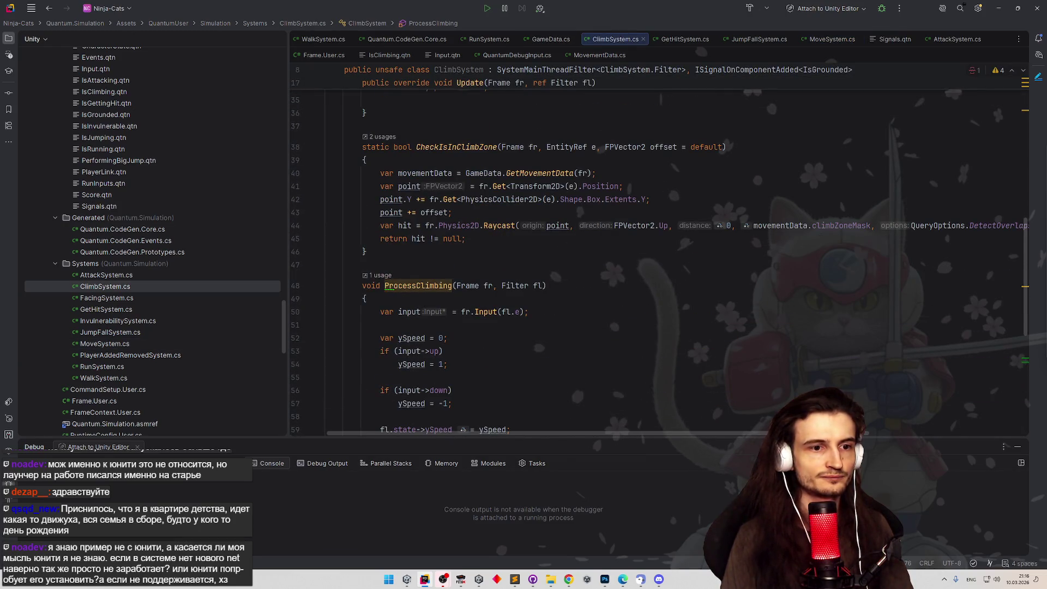
{"action": "left_click", "coordinate": [976, 226]}
{"action": "scroll", "coordinate": [976, 225], "scroll_direction": "right", "scroll_amount": 5}
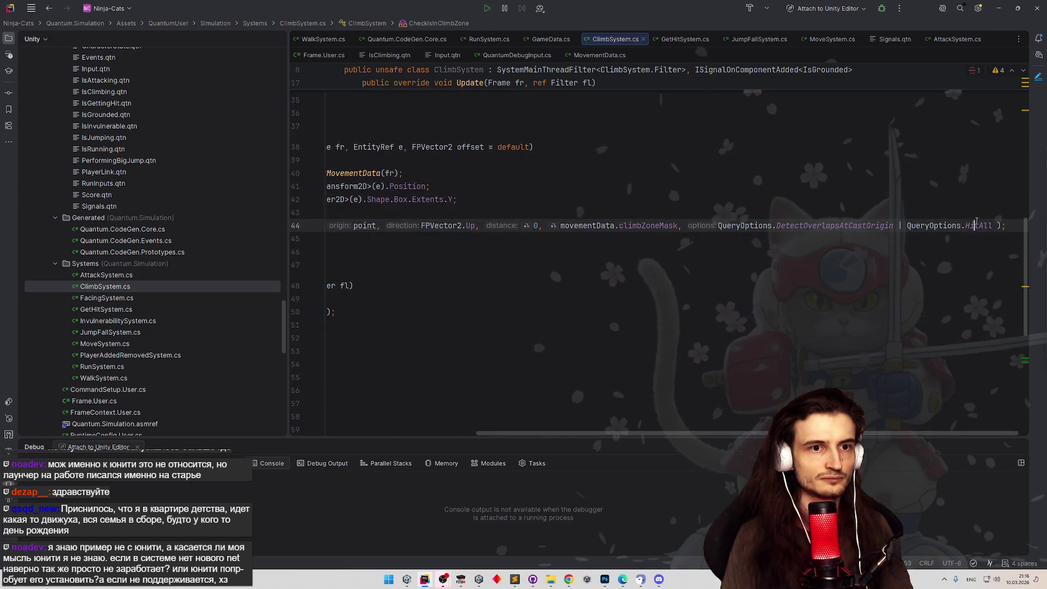
{"action": "double_click", "coordinate": [977, 225]}
{"action": "type", "text": "h"}
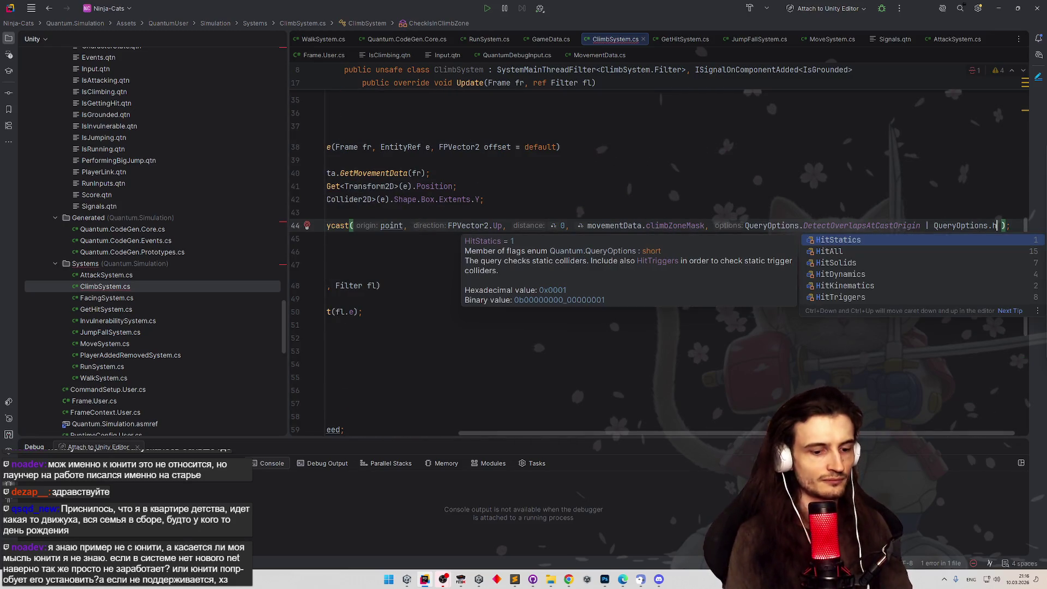
{"action": "type", "text": "itT"}
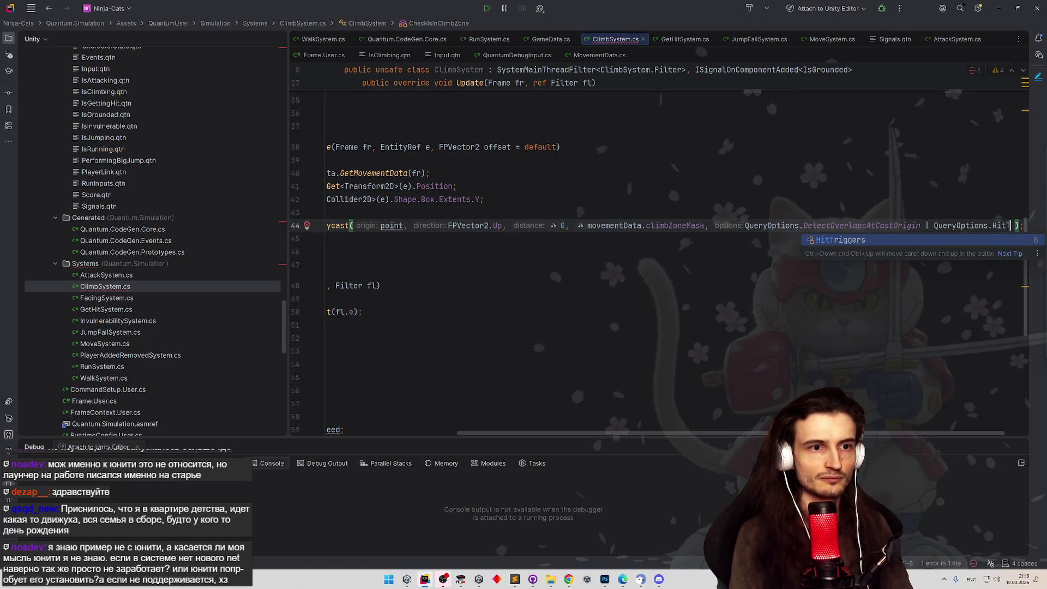
{"action": "key", "text": "Return"}
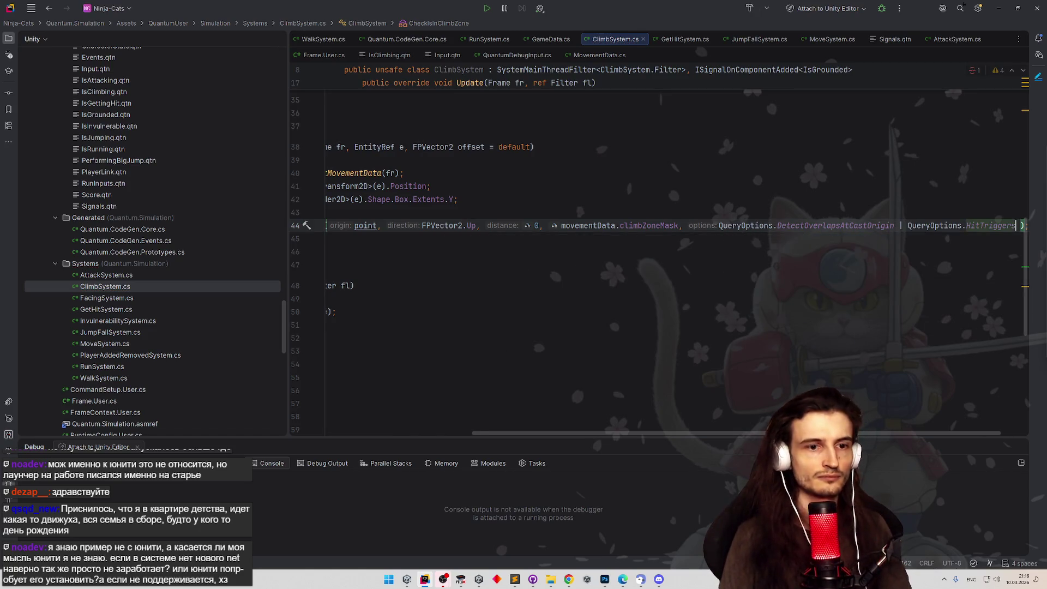
{"action": "type", "text": "|"}
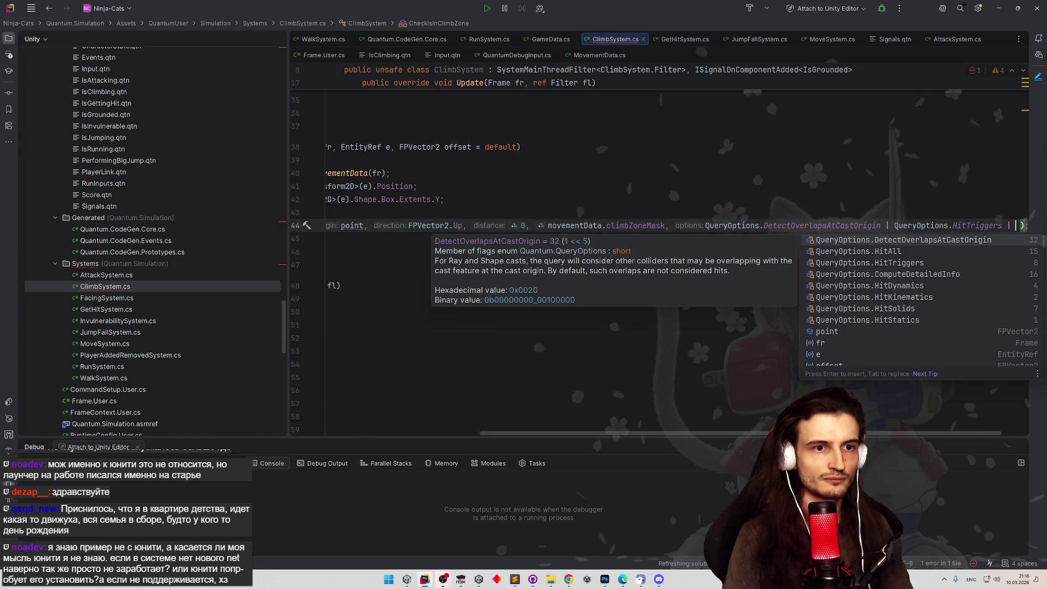
{"action": "key", "text": "Down"}
{"action": "key", "text": "Down"}
{"action": "key", "text": "Down"}
{"action": "key", "text": "BackSpace"}
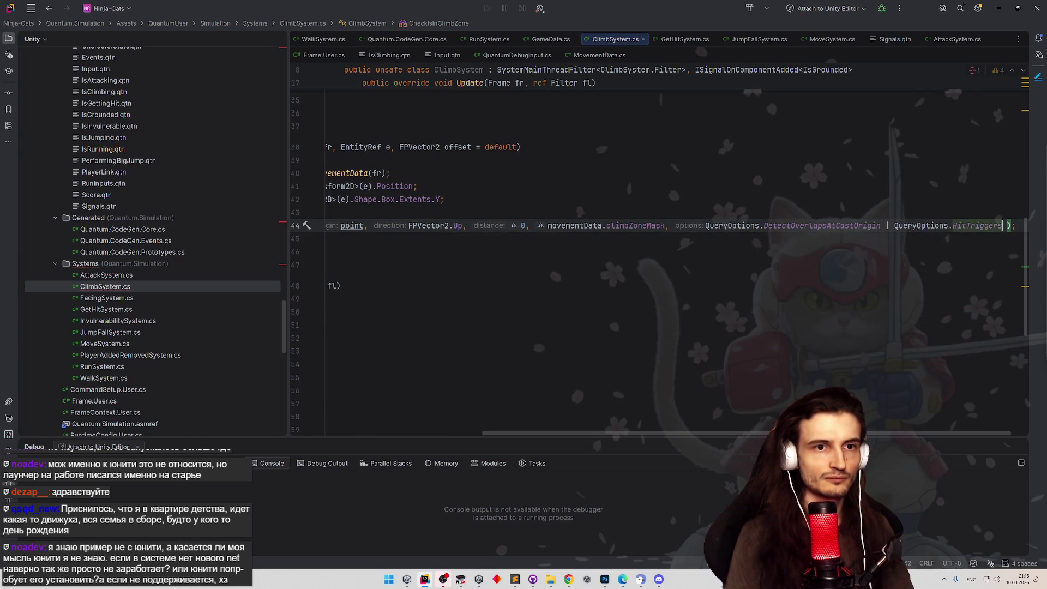
{"action": "key", "text": "alt+Tab"}
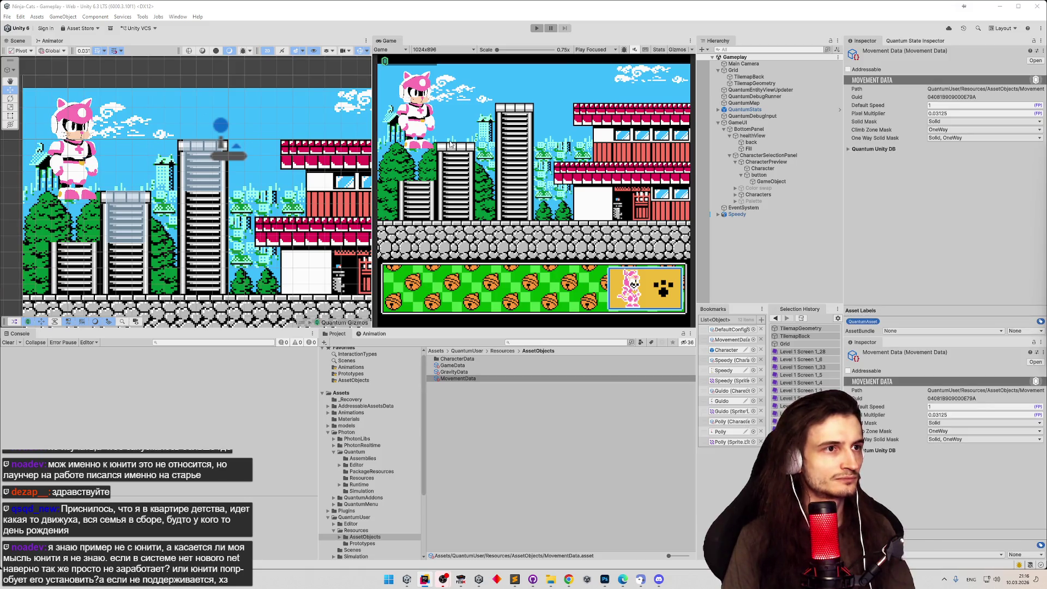
Enter play mode to test the HitTriggers climb change, then stop it with Ctrl+P.
{"action": "left_click", "coordinate": [463, 140]}
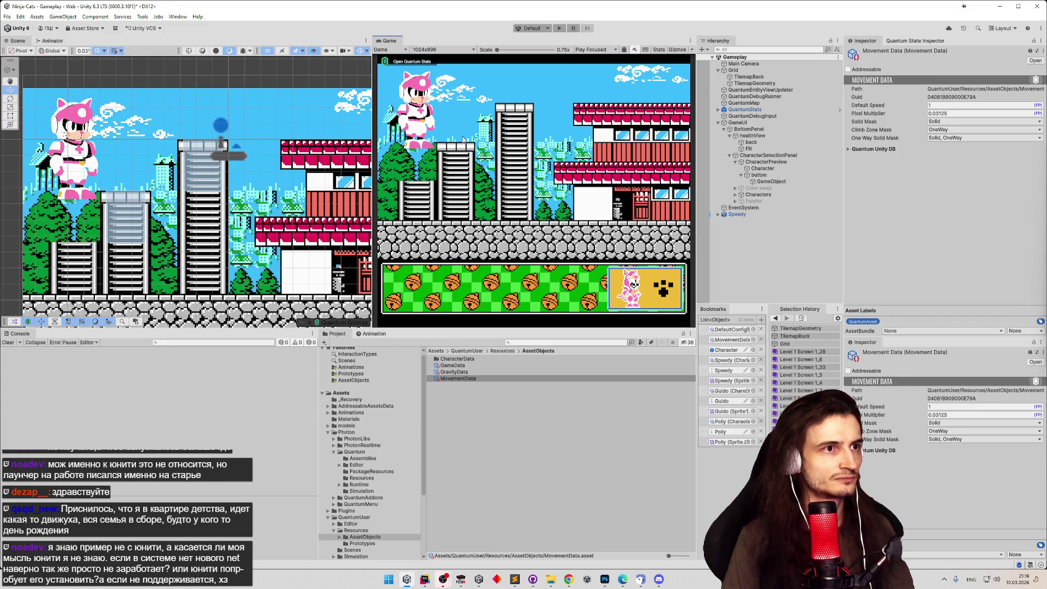
{"action": "left_click", "coordinate": [559, 28]}
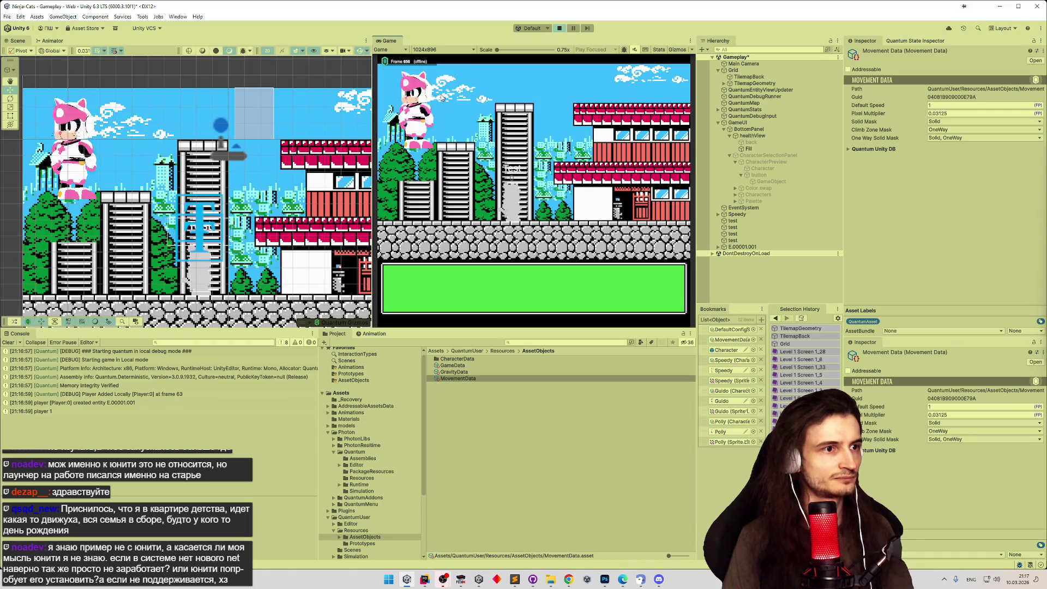
{"action": "key", "text": "ctrl+p"}
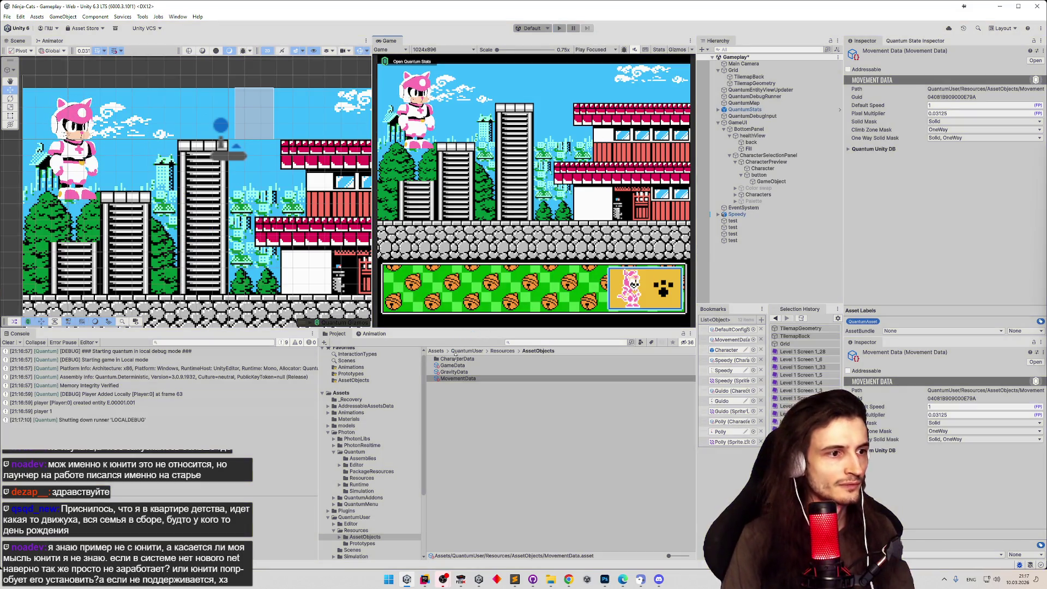
Search the Project for 'ladder' and put the LadderClimbZone prefab on the OneWay layer.
{"action": "type", "text": "ladder"}
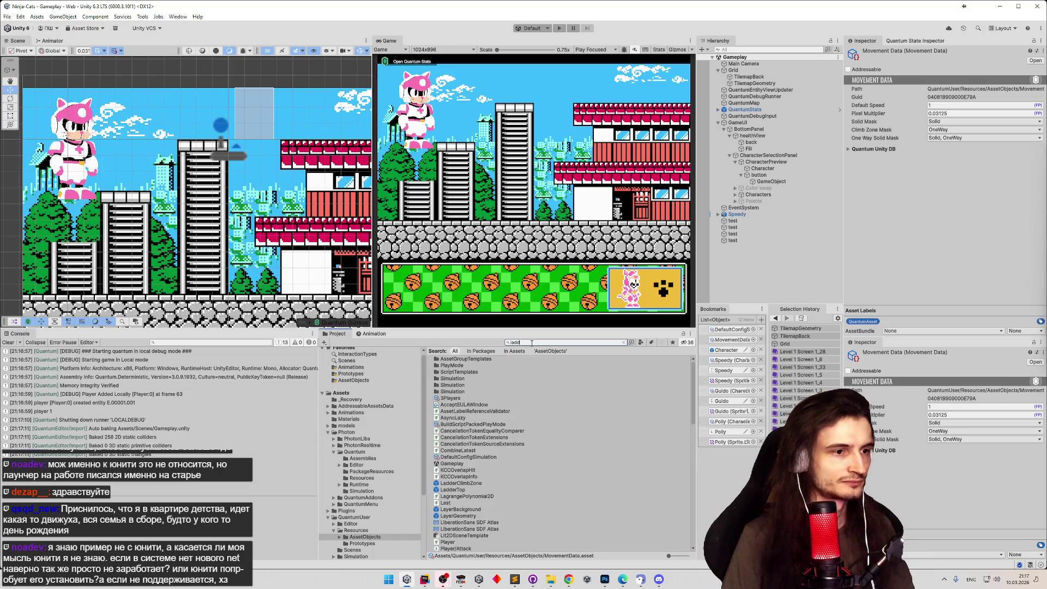
{"action": "left_click", "coordinate": [464, 365]}
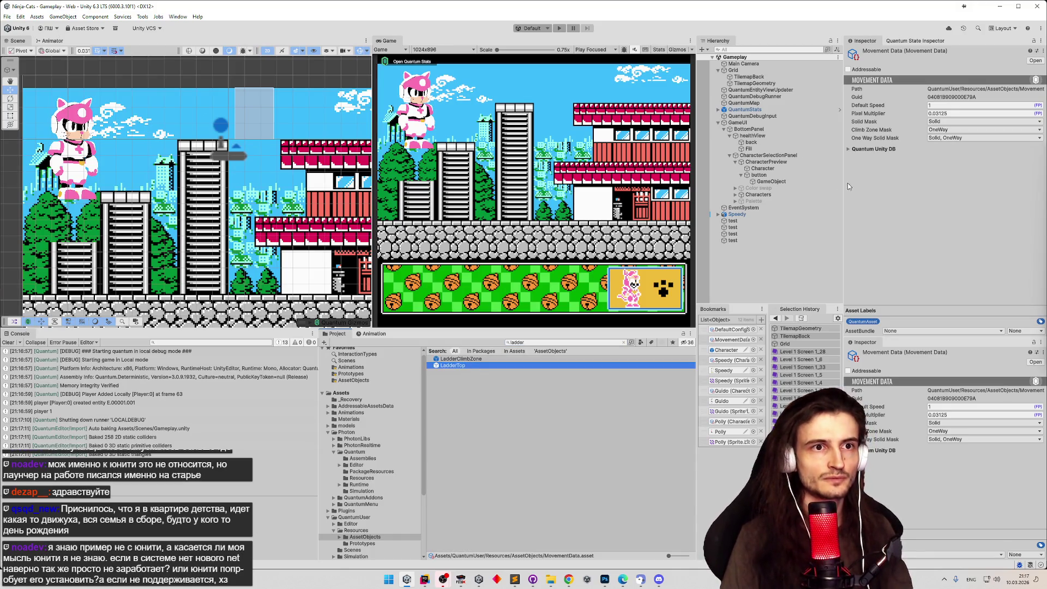
{"action": "key", "text": "Return"}
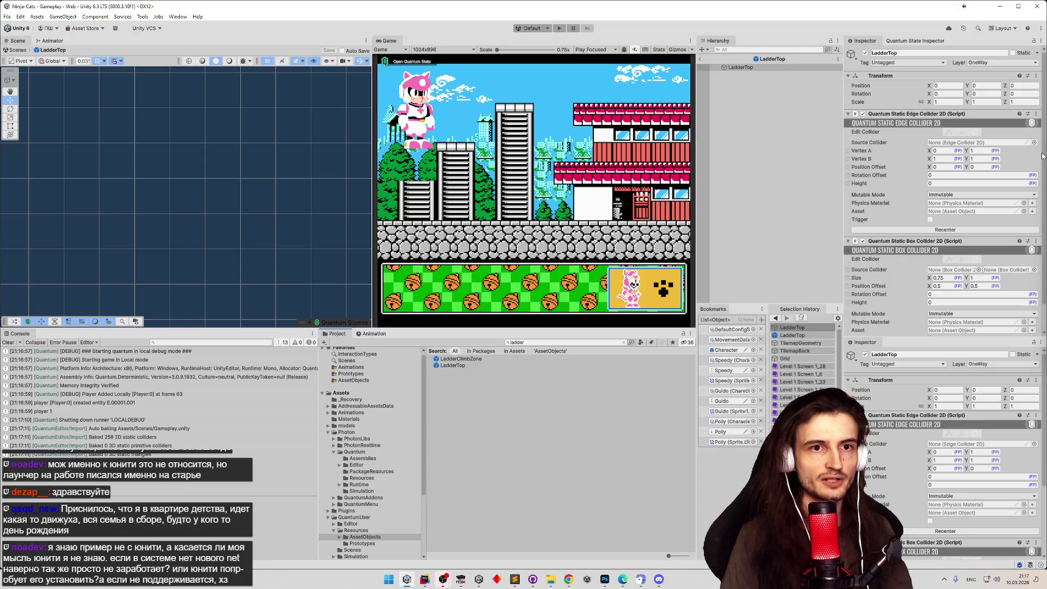
{"action": "left_click_drag", "start_coordinate": [1042, 157], "coordinate": [1045, 194]}
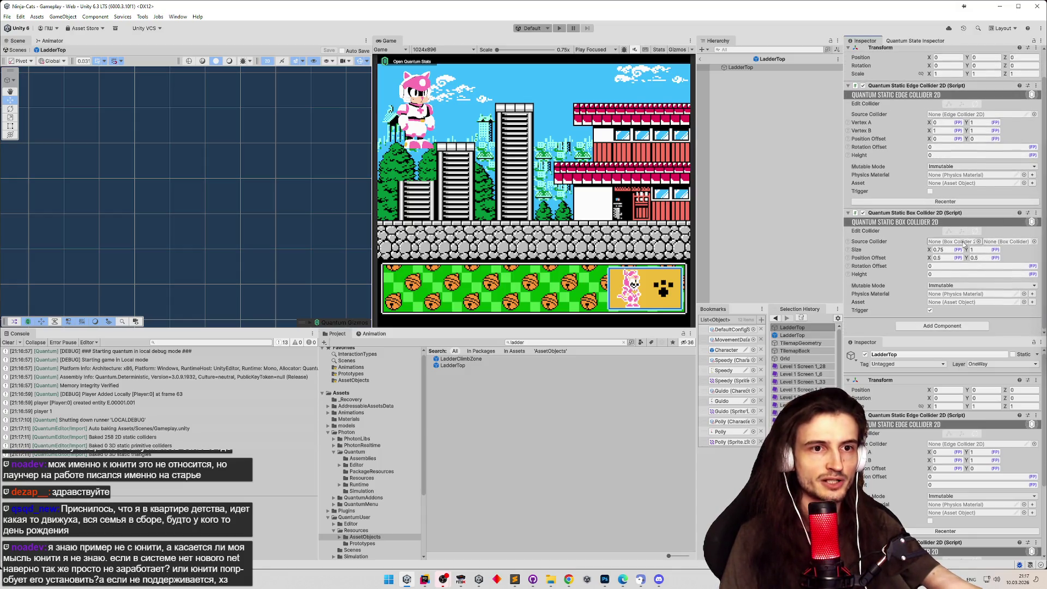
{"action": "double_click", "coordinate": [513, 360]}
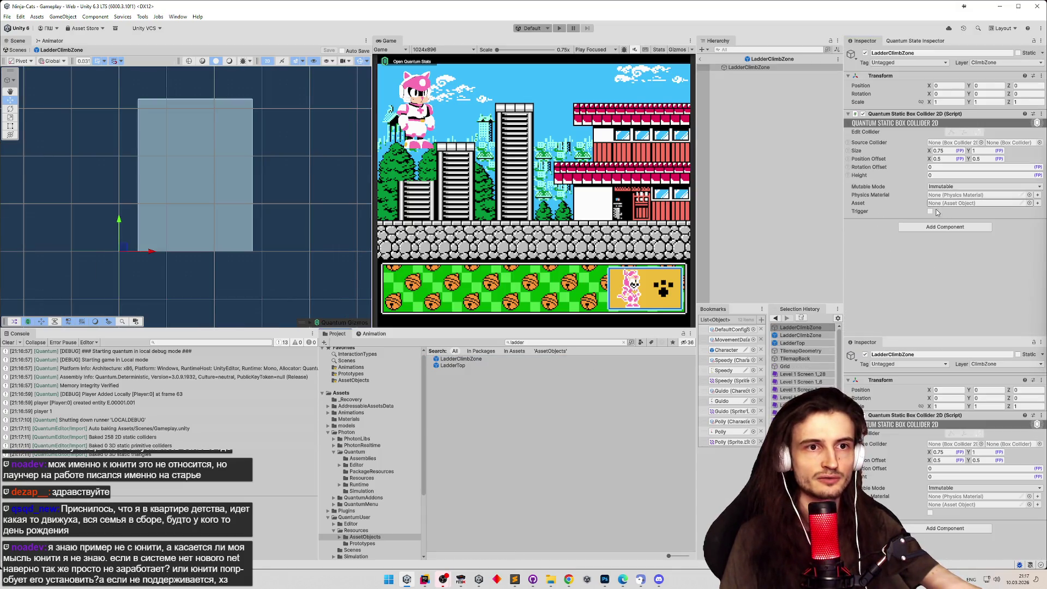
{"action": "left_click", "coordinate": [998, 63]}
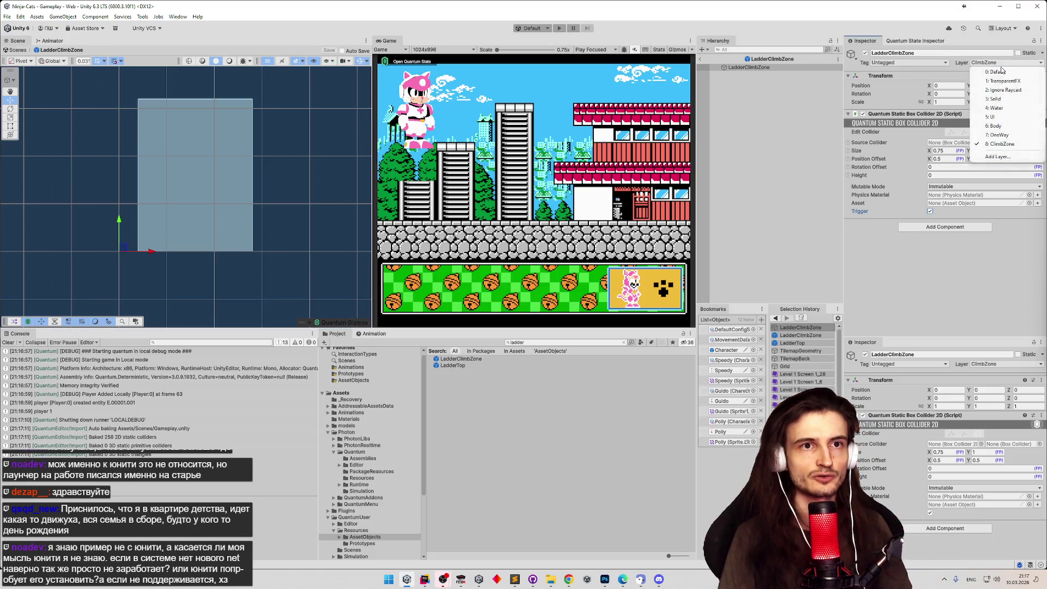
{"action": "left_click", "coordinate": [984, 136]}
{"action": "left_click", "coordinate": [424, 579]}
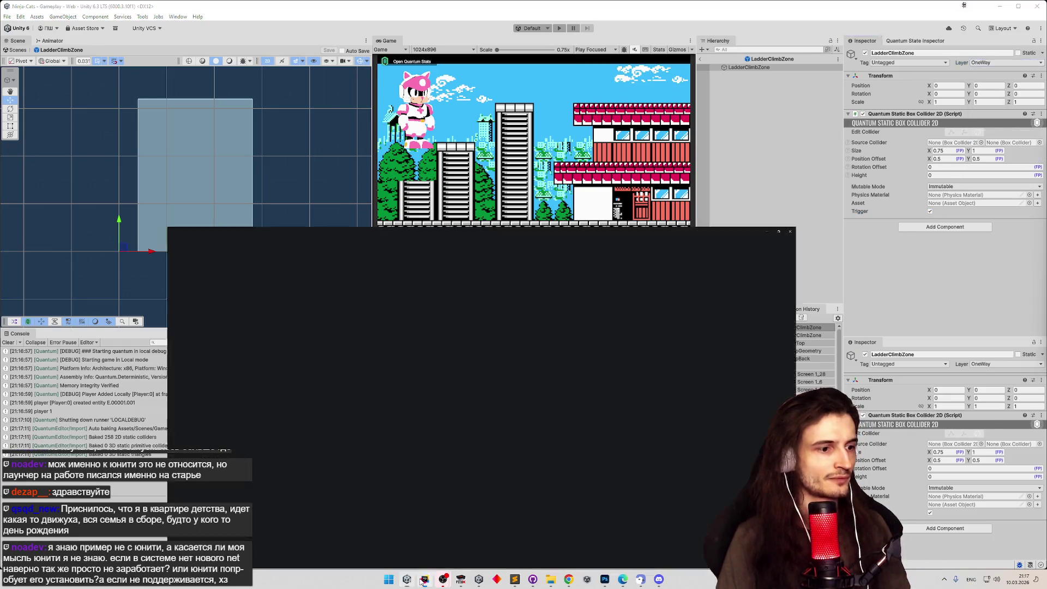
{"action": "left_click", "coordinate": [1001, 6]}
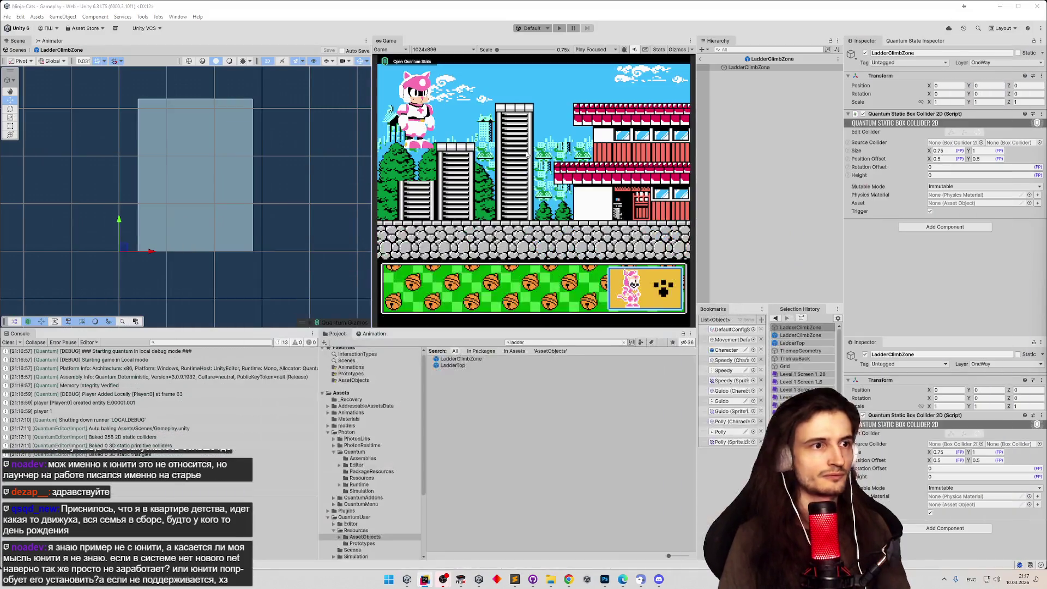
Back in the Gameplay scene, select and delete the four test objects.
{"action": "left_click", "coordinate": [700, 58]}
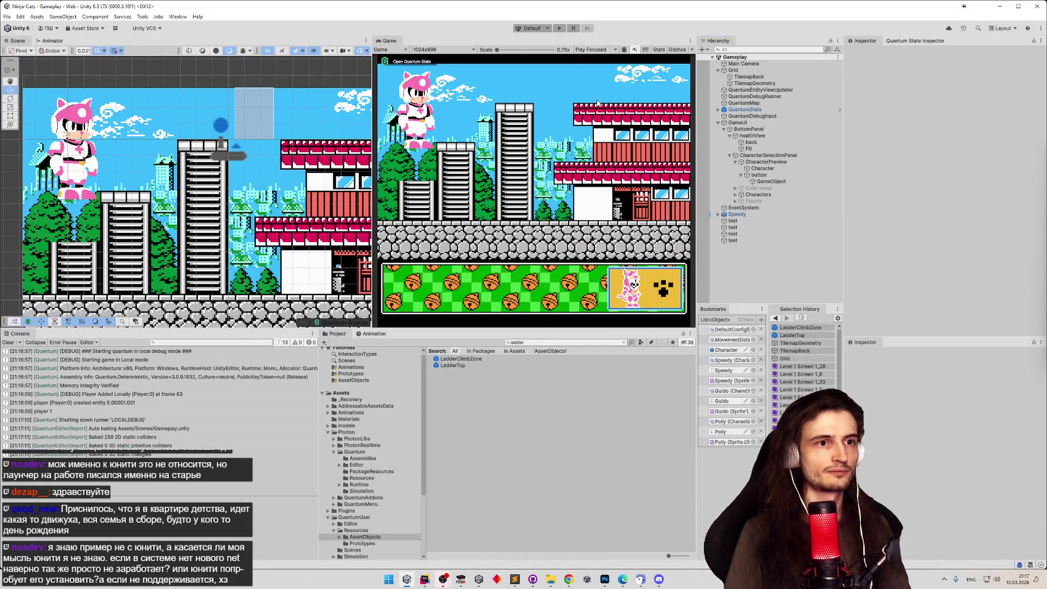
{"action": "left_click", "coordinate": [743, 227]}
{"action": "left_click", "coordinate": [733, 221]}
{"action": "left_click", "coordinate": [732, 239], "text": "shift"}
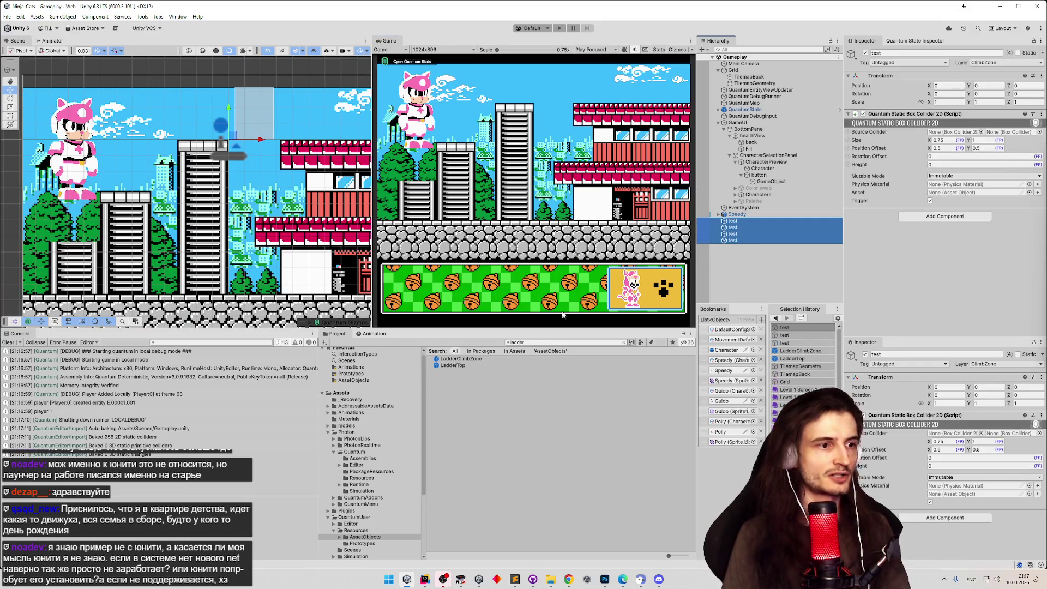
{"action": "key", "text": "Delete"}
{"action": "left_click", "coordinate": [463, 367]}
{"action": "double_click", "coordinate": [464, 366]}
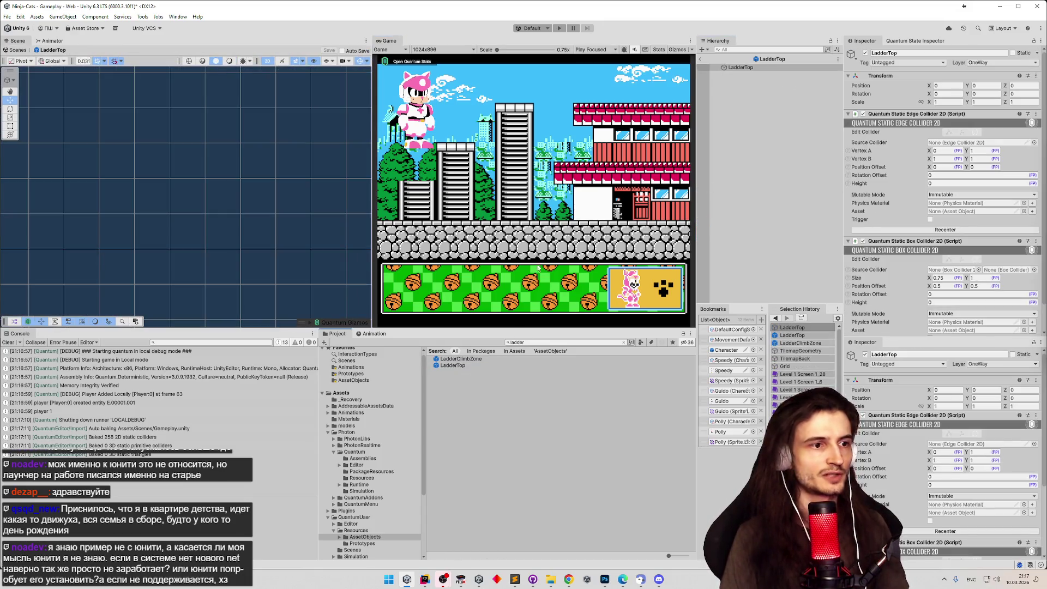
{"action": "left_click", "coordinate": [701, 58]}
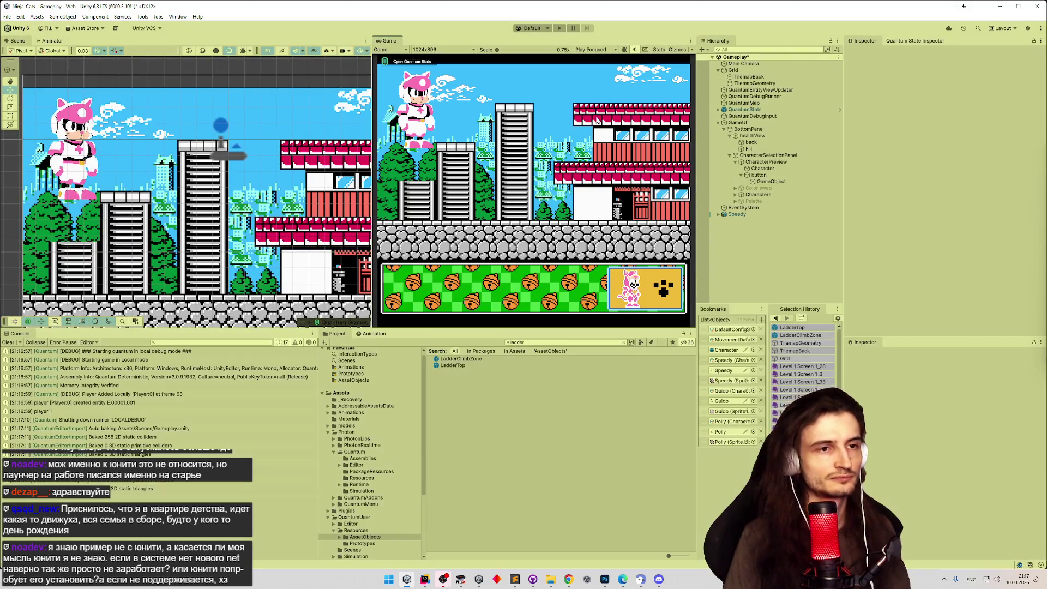
Start, stop and restart play mode with Ctrl+P, then switch over to Rider.
{"action": "key", "text": "ctrl+p"}
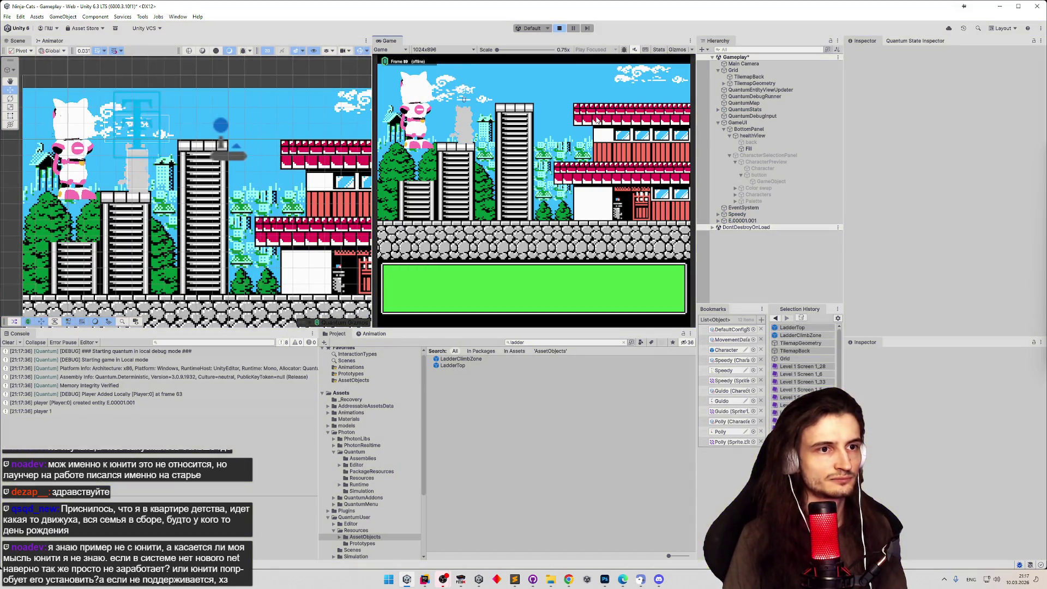
{"action": "key", "text": "ctrl+p"}
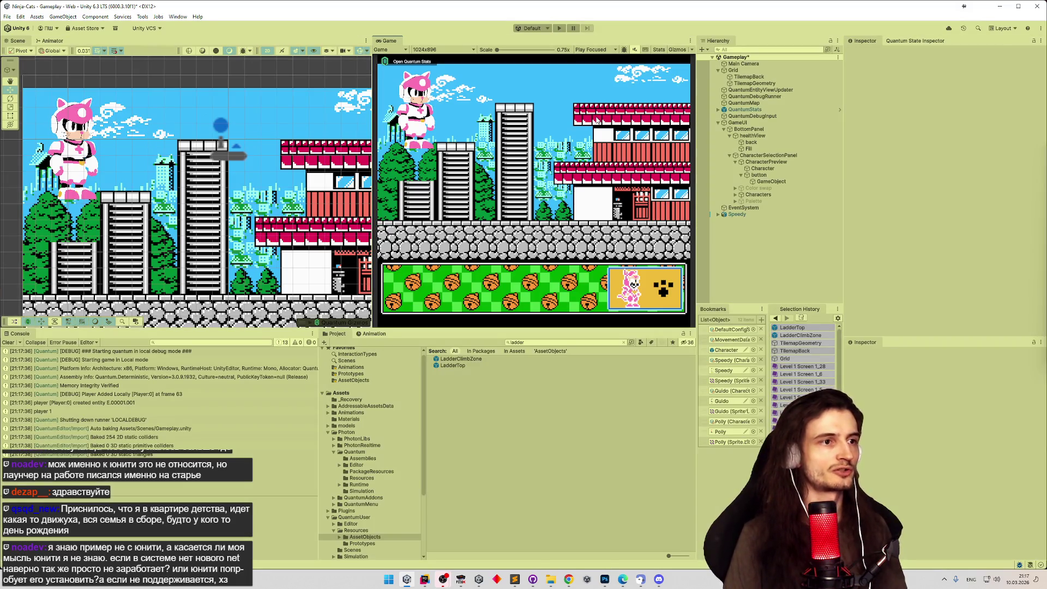
{"action": "key", "text": "ctrl+p"}
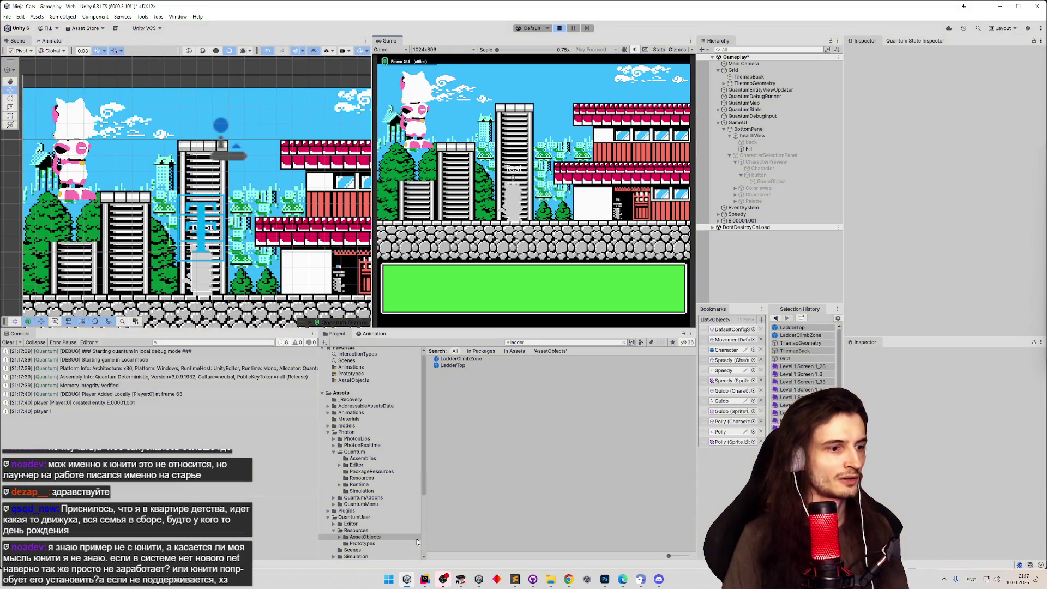
{"action": "key", "text": "alt+Tab"}
Add QueryOptions.HitStatics after HitTriggers in the climb-zone raycast and let Unity recompile.
{"action": "scroll", "coordinate": [512, 436], "scroll_direction": "right", "scroll_amount": 2}
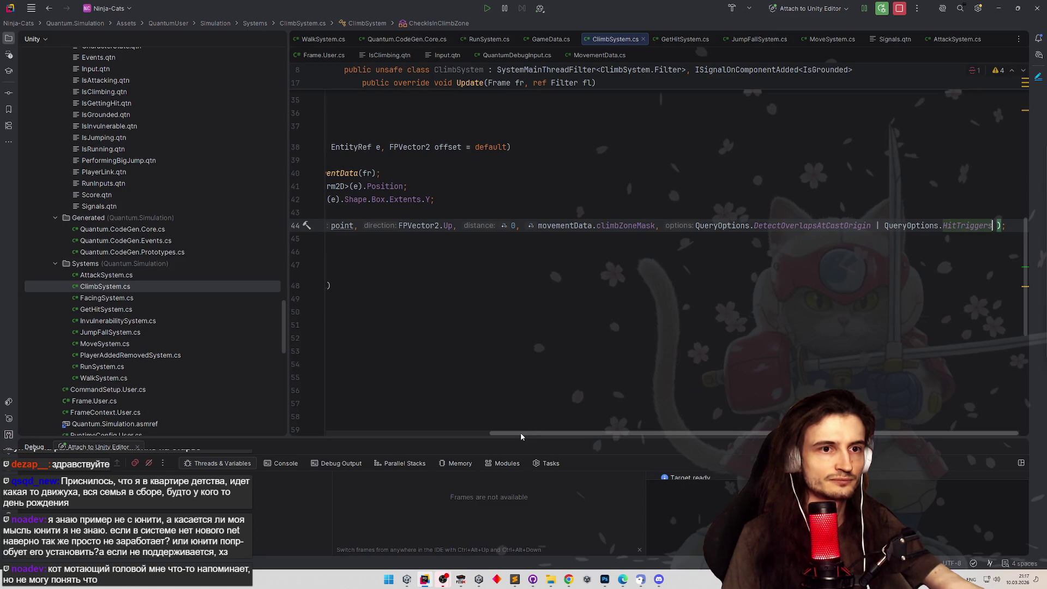
{"action": "type", "text": "Quer"}
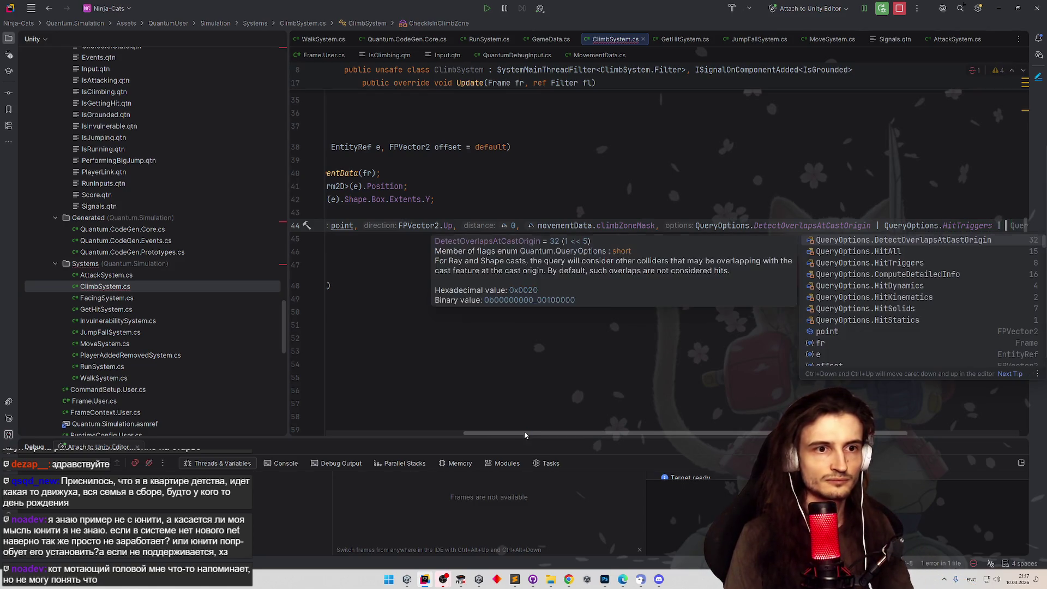
{"action": "key", "text": "Down"}
{"action": "key", "text": "Down"}
{"action": "key", "text": "Down"}
{"action": "key", "text": "Down"}
{"action": "key", "text": "Down"}
{"action": "key", "text": "Return"}
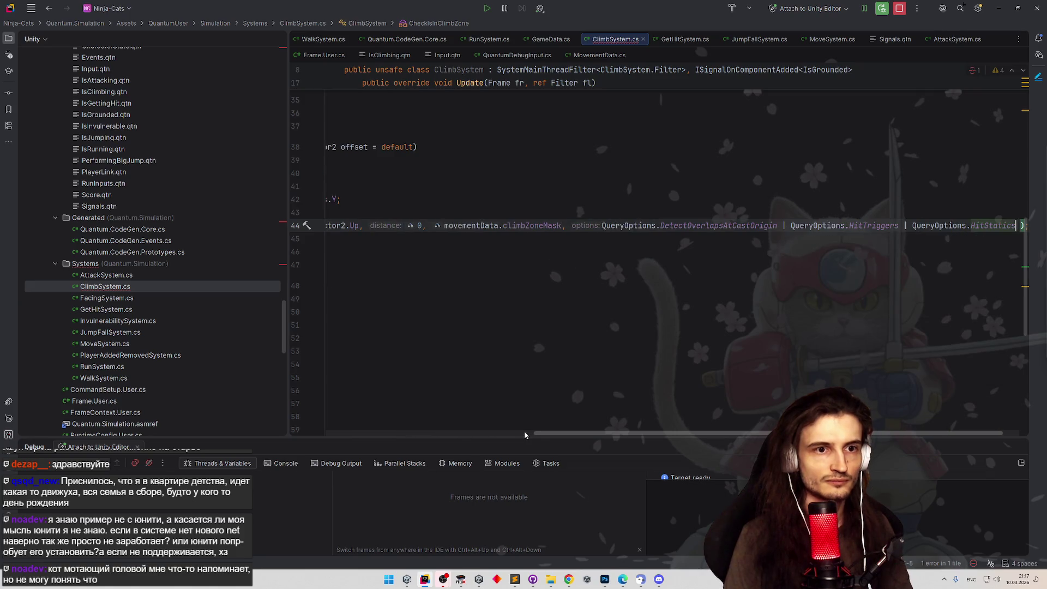
{"action": "left_click", "coordinate": [1001, 6]}
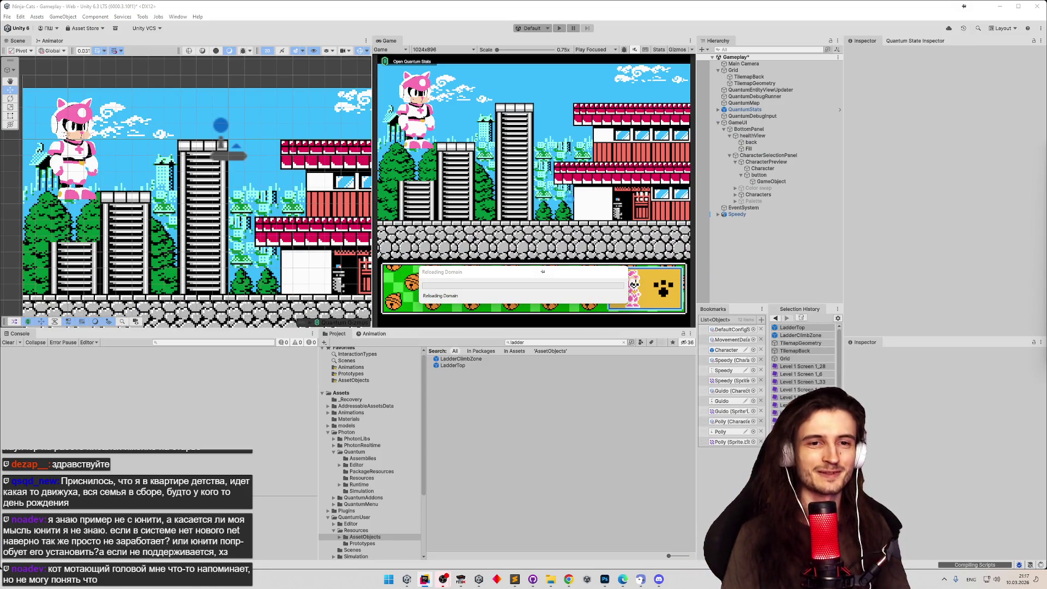
{"action": "left_click", "coordinate": [424, 579]}
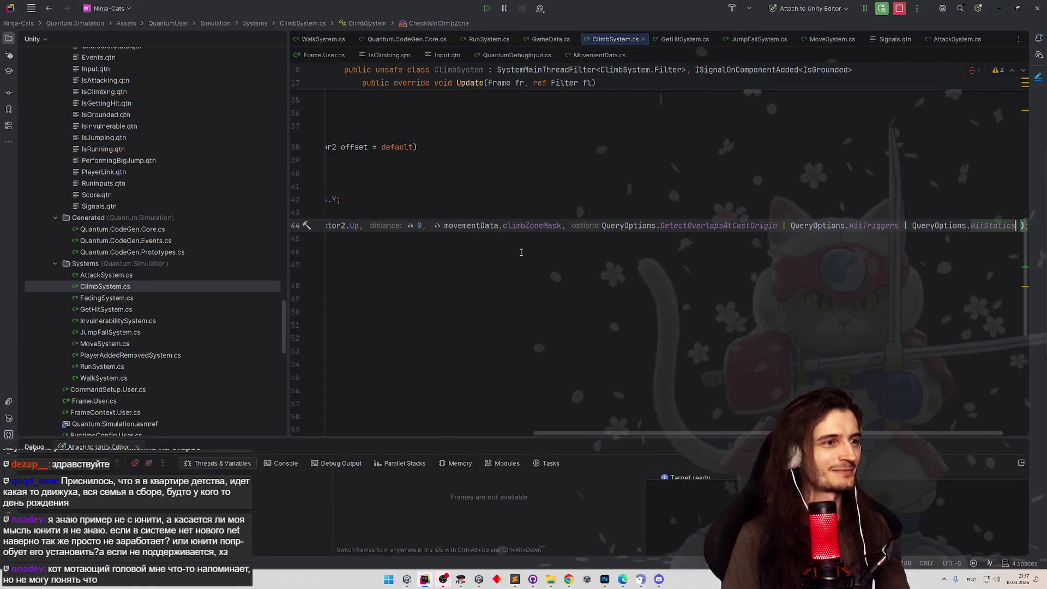
{"action": "left_click_drag", "start_coordinate": [589, 435], "coordinate": [382, 435]}
On a new line 45, add a Draw.Ray call from point in the FPVector2.Up direction.
{"action": "scroll", "coordinate": [499, 304], "scroll_direction": "up", "scroll_amount": 10}
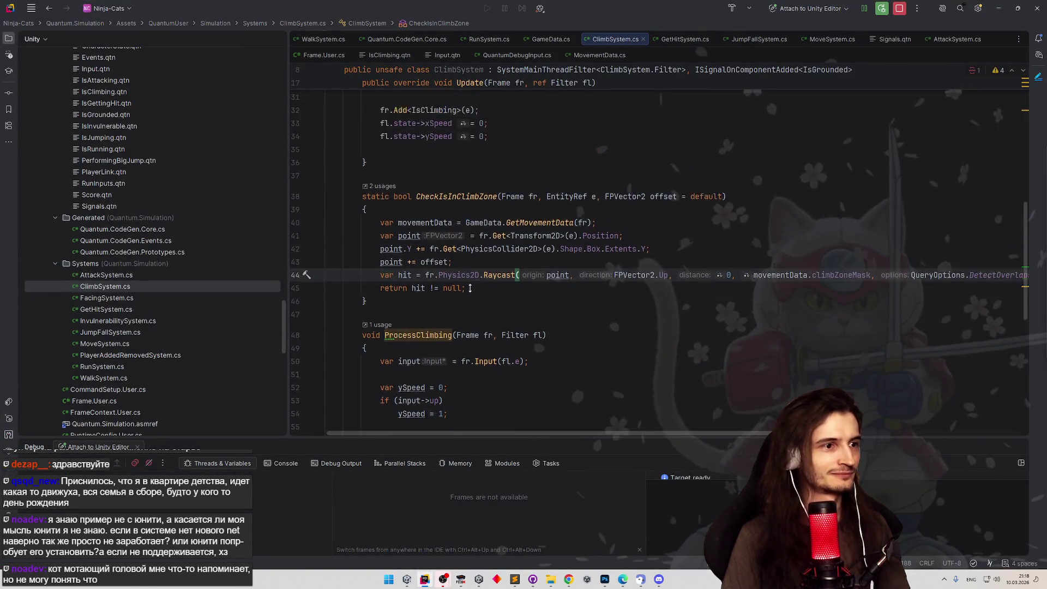
{"action": "scroll", "coordinate": [499, 304], "scroll_direction": "down", "scroll_amount": 8}
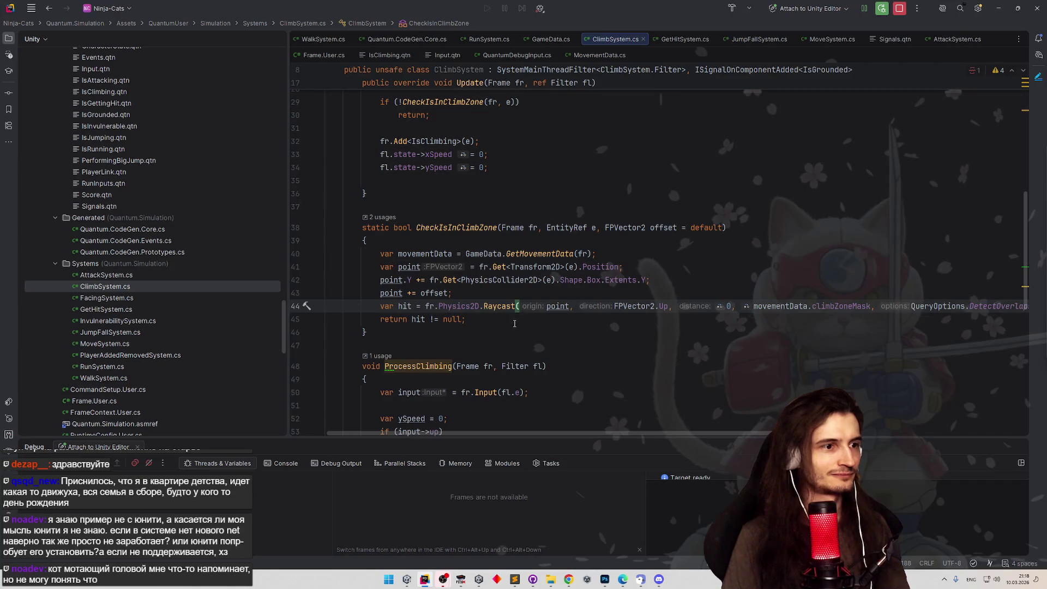
{"action": "left_click", "coordinate": [474, 320]}
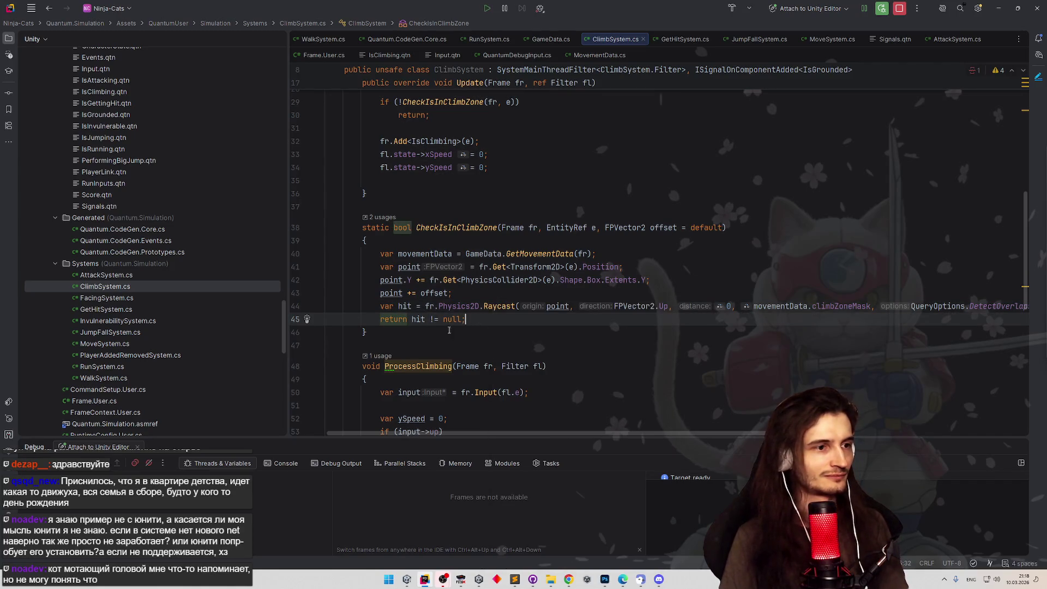
{"action": "left_click", "coordinate": [380, 319]}
{"action": "key", "text": "Return"}
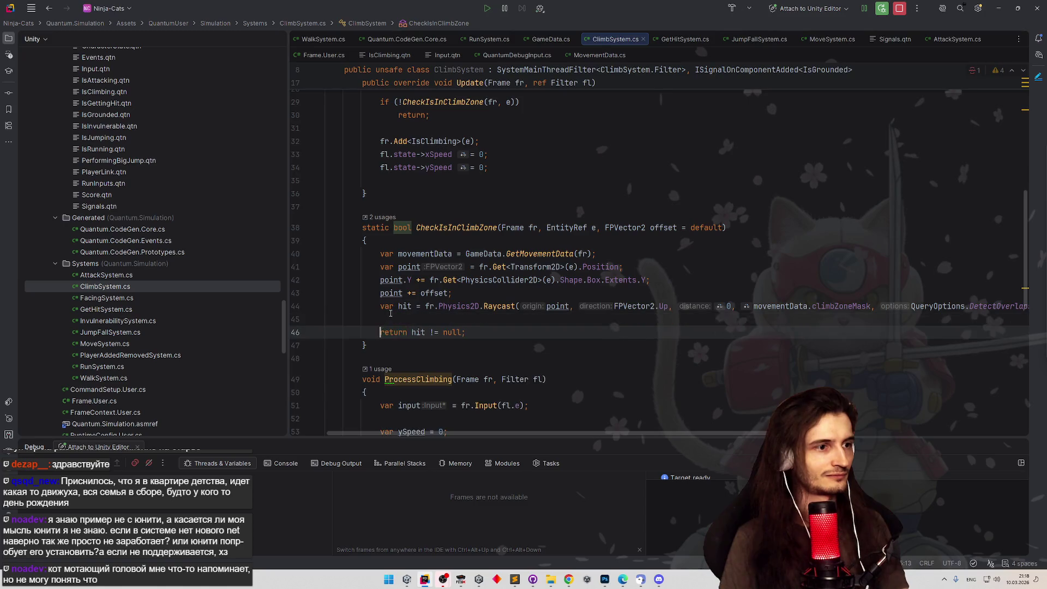
{"action": "key", "text": "Up"}
{"action": "type", "text": "Draw."}
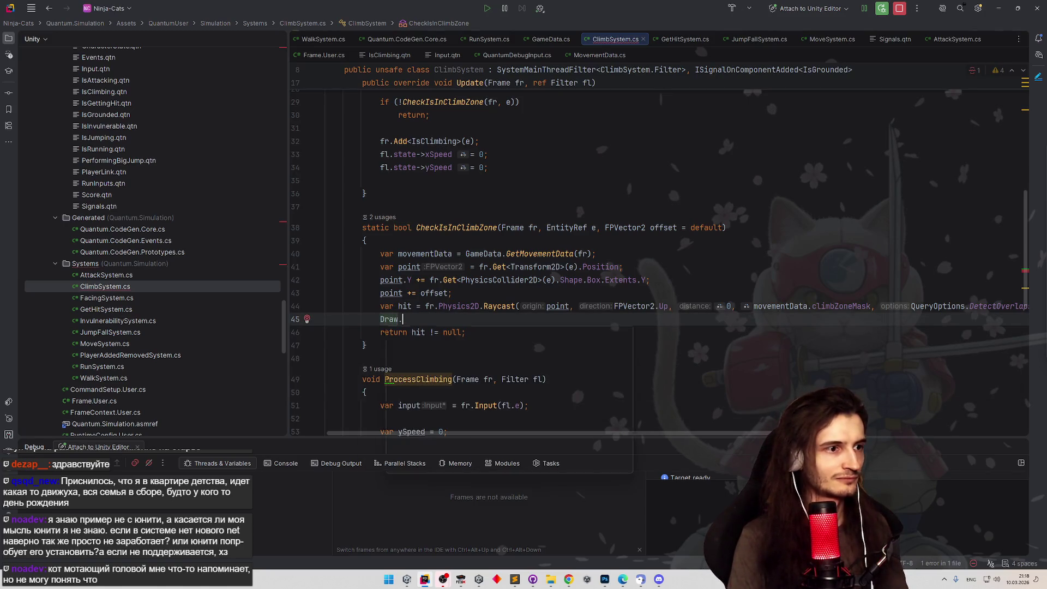
{"action": "type", "text": "Ray("}
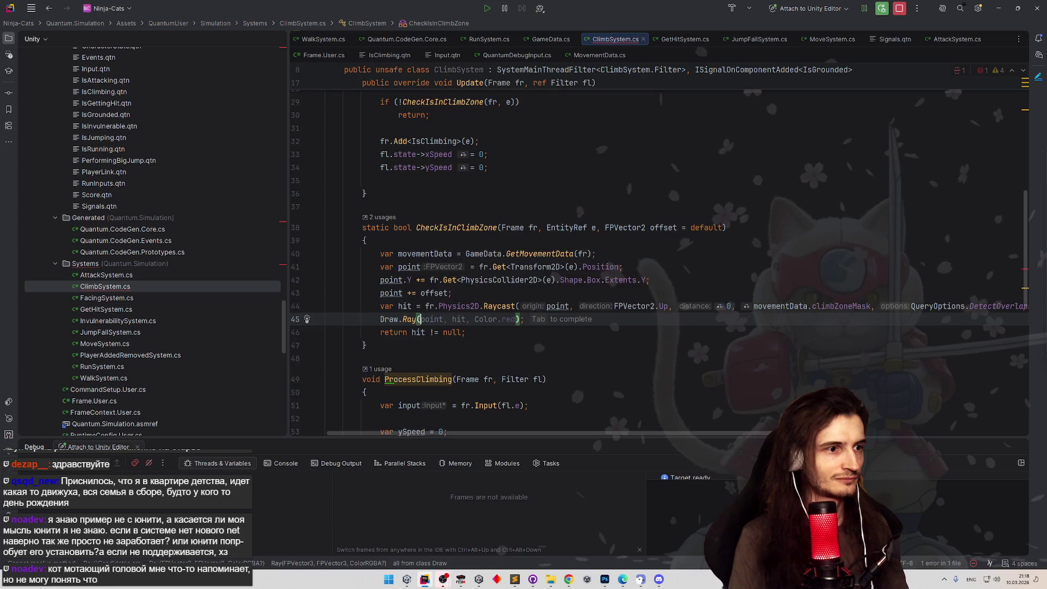
{"action": "key", "text": "Tab"}
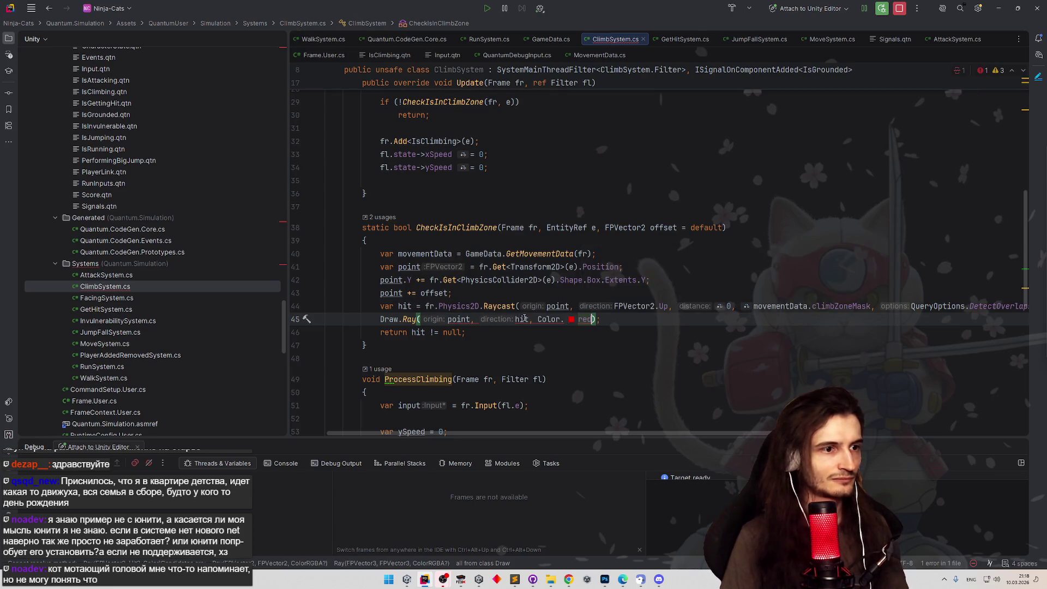
{"action": "key", "text": "Up"}
{"action": "key", "text": "ctrl+w"}
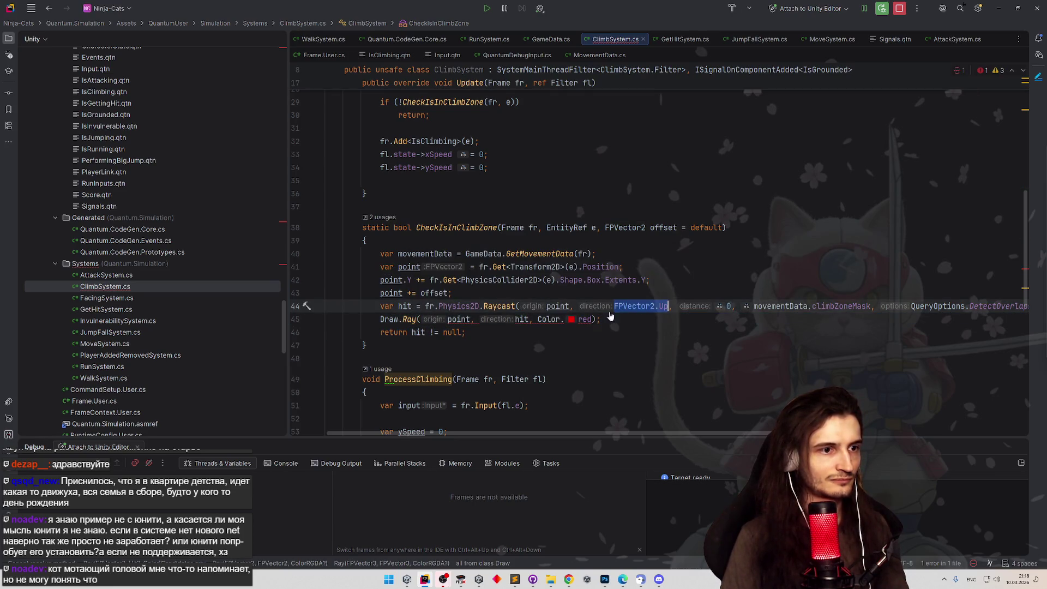
{"action": "key", "text": "ctrl+c"}
{"action": "double_click", "coordinate": [527, 319]}
{"action": "key", "text": "ctrl+v"}
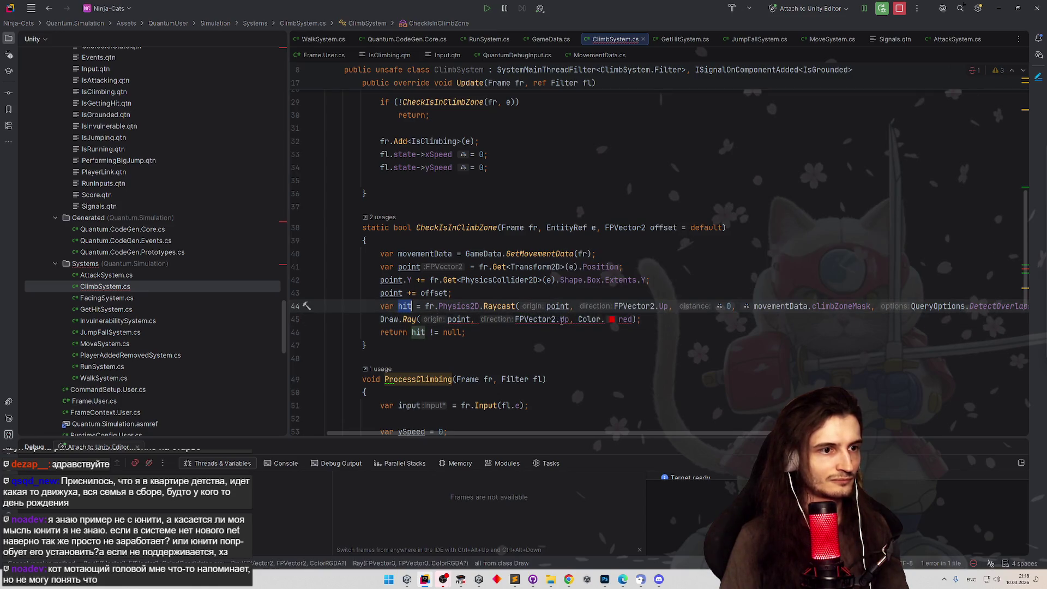
Set the ray colour to hit == null ? ColorRGBA.Red : ColorRGBA.White and recompile in Unity.
{"action": "left_click_drag", "start_coordinate": [578, 319], "coordinate": [606, 319]}
{"action": "type", "text": "hit == null"}
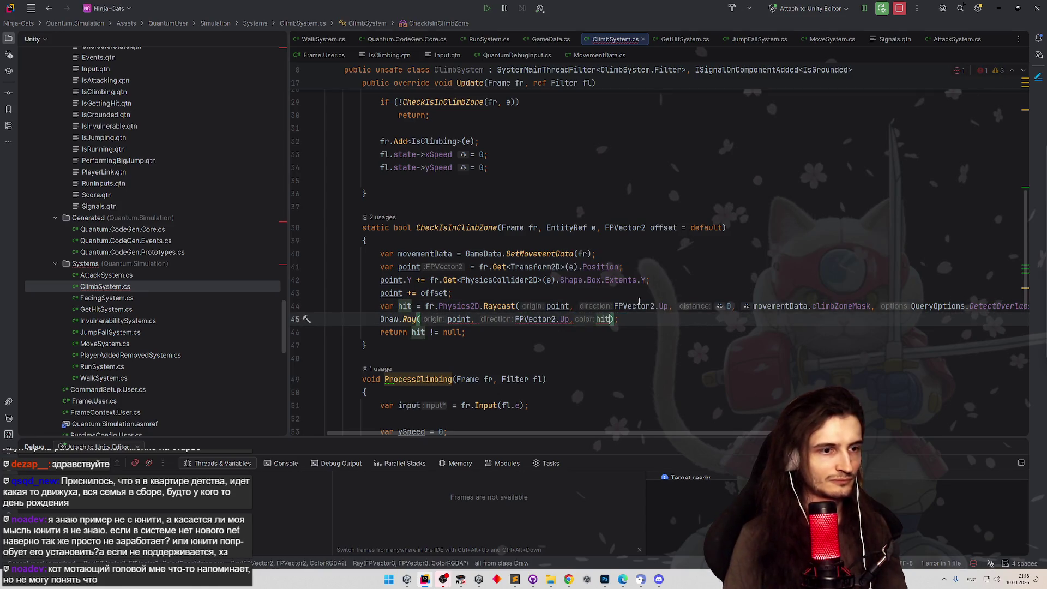
{"action": "type", "text": " ? "}
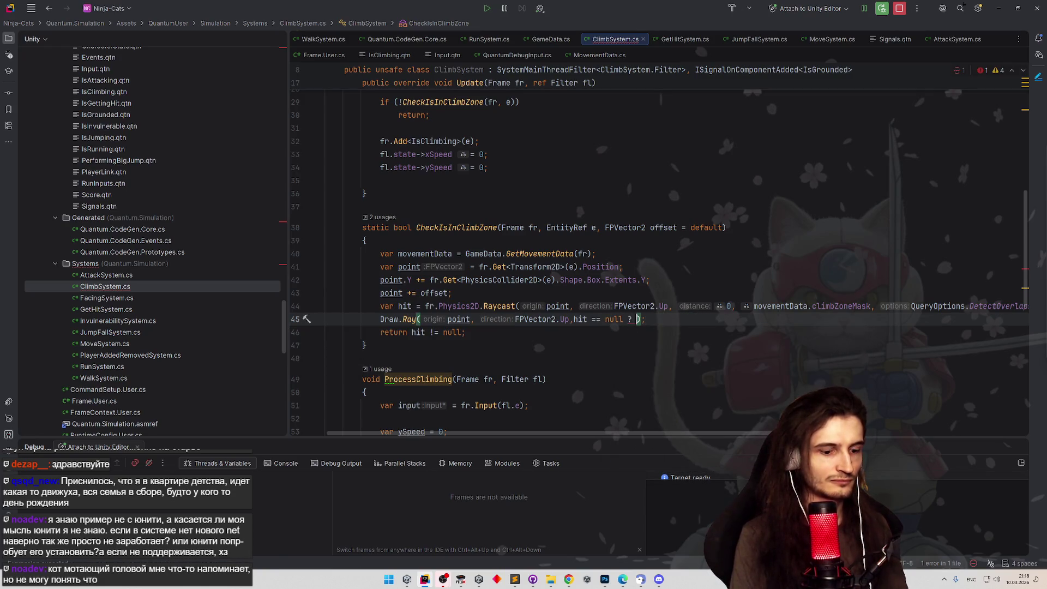
{"action": "type", "text": "ColorRGBA."}
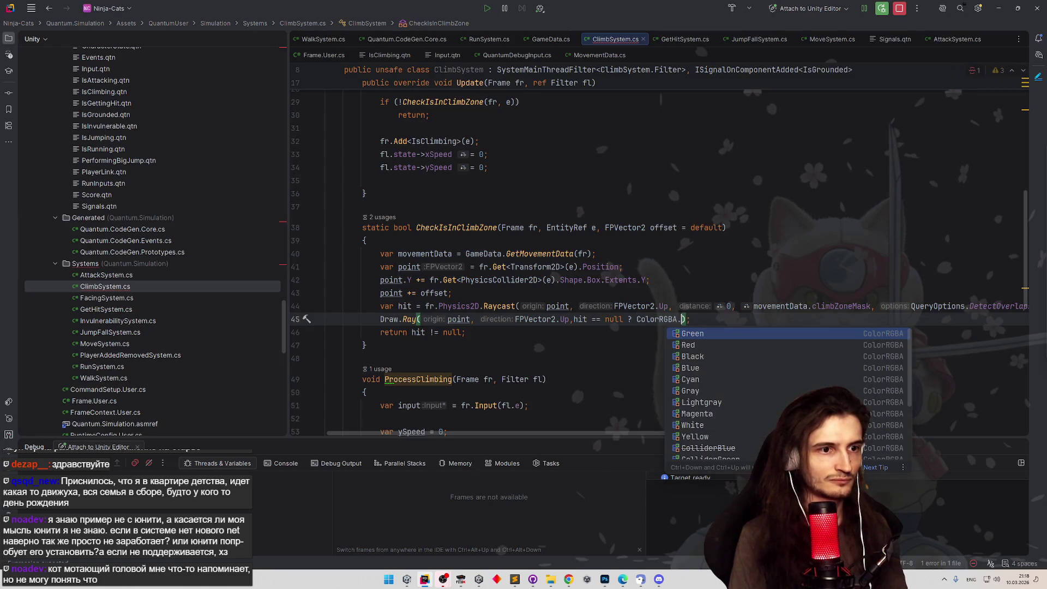
{"action": "key", "text": "Down"}
{"action": "key", "text": "Return"}
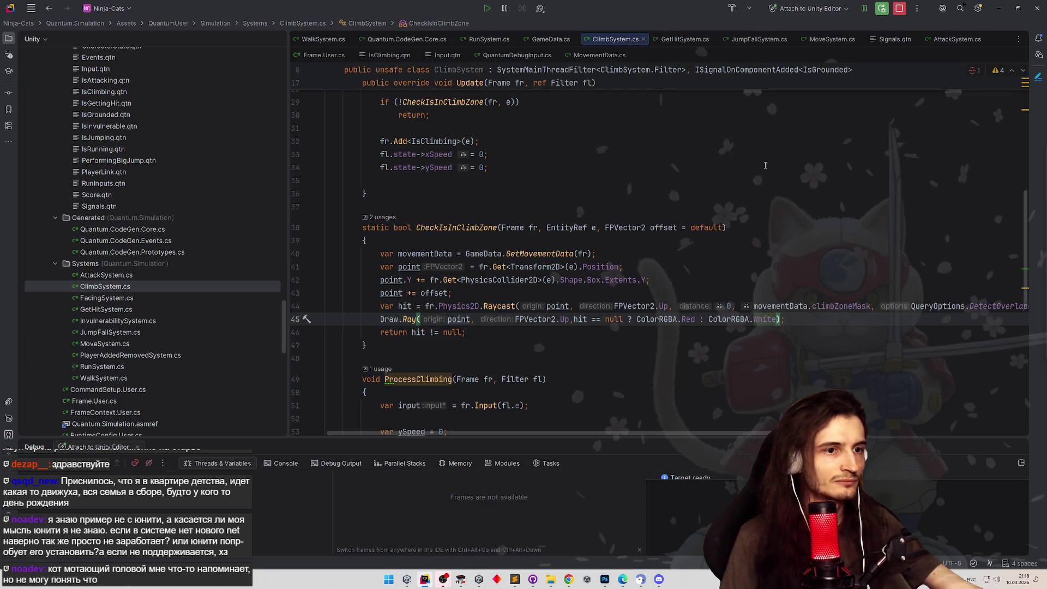
{"action": "key", "text": "alt+Tab"}
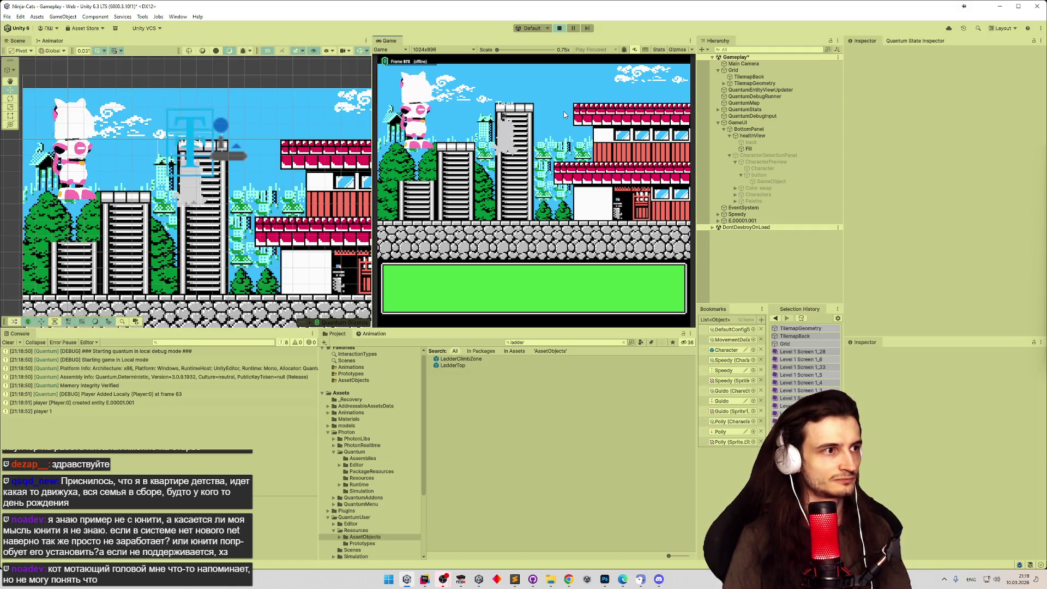
Back in Rider, open WalkSystem.cs through the Ctrl+T file search for 'walk'.
{"action": "left_click", "coordinate": [425, 579]}
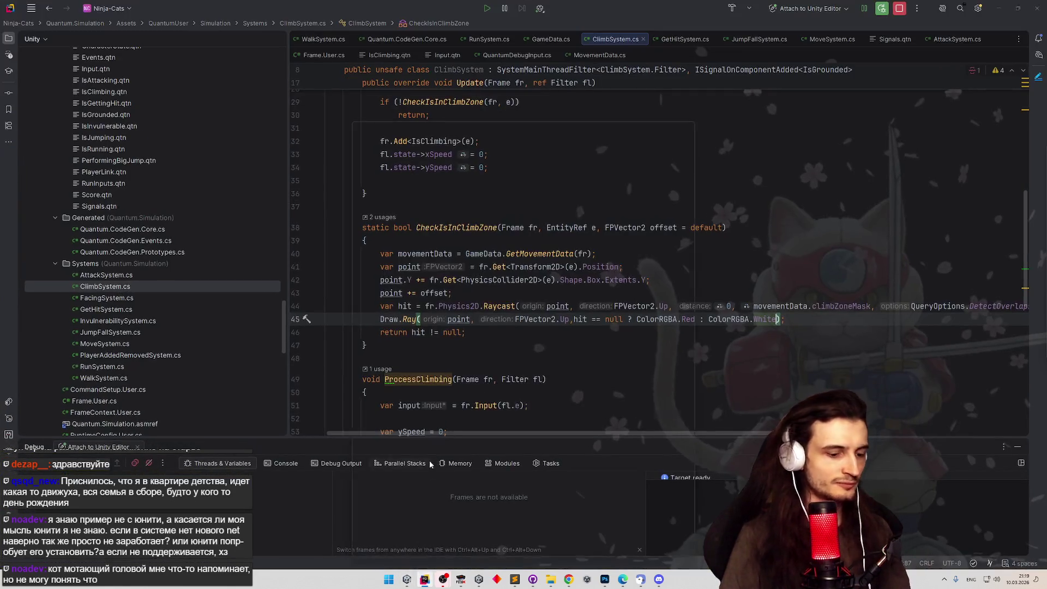
{"action": "key", "text": "ctrl+t"}
{"action": "type", "text": "walk"}
{"action": "key", "text": "Return"}
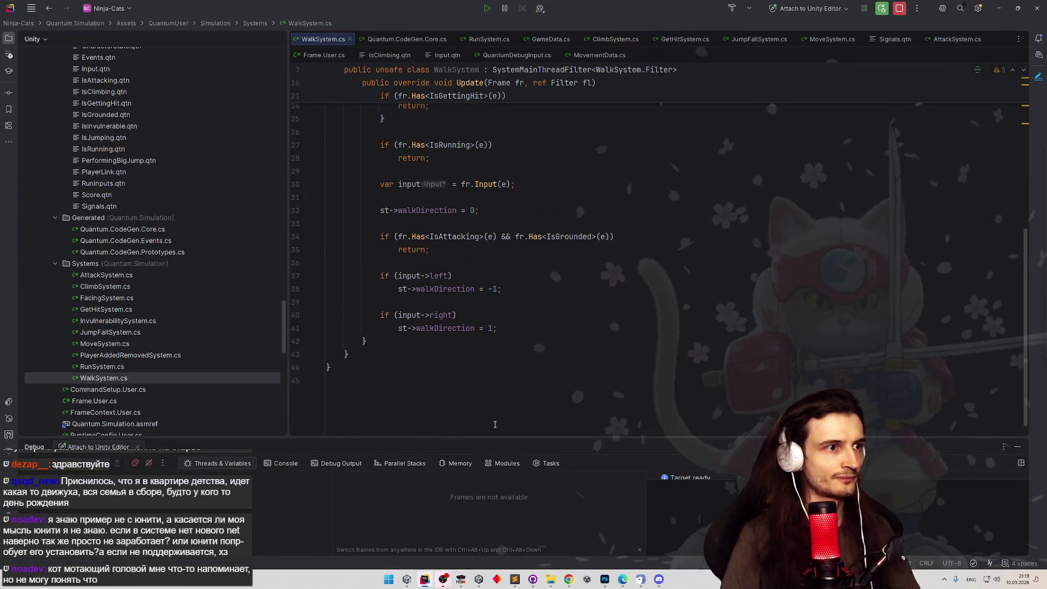
Read through the Update method and highlight walkDirection on line 32.
{"action": "scroll", "coordinate": [494, 424], "scroll_direction": "up", "scroll_amount": 7}
{"action": "left_click", "coordinate": [554, 306]}
{"action": "key", "text": "Up"}
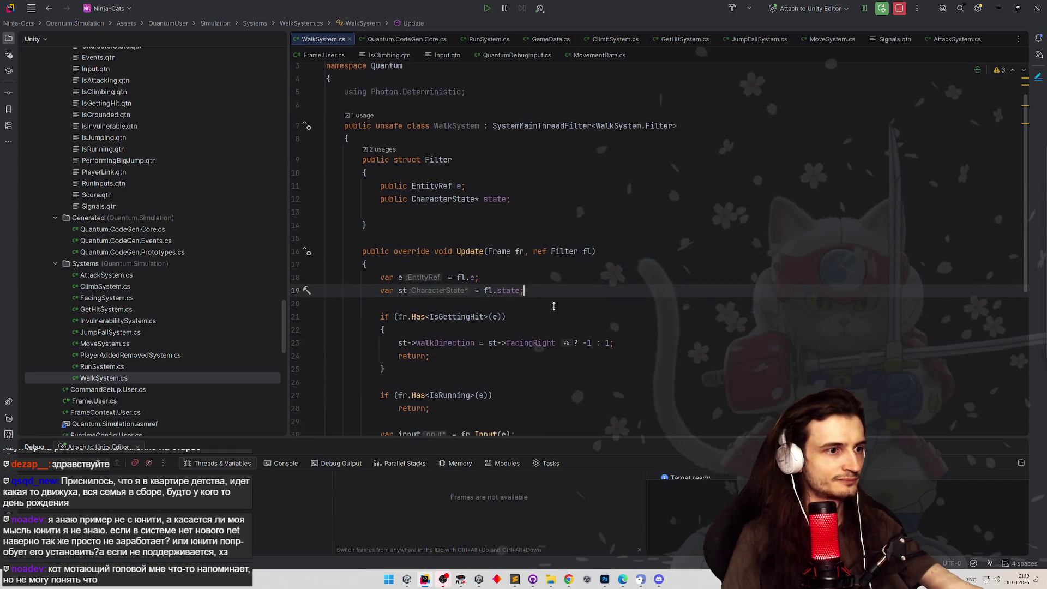
{"action": "scroll", "coordinate": [553, 307], "scroll_direction": "down", "scroll_amount": 3}
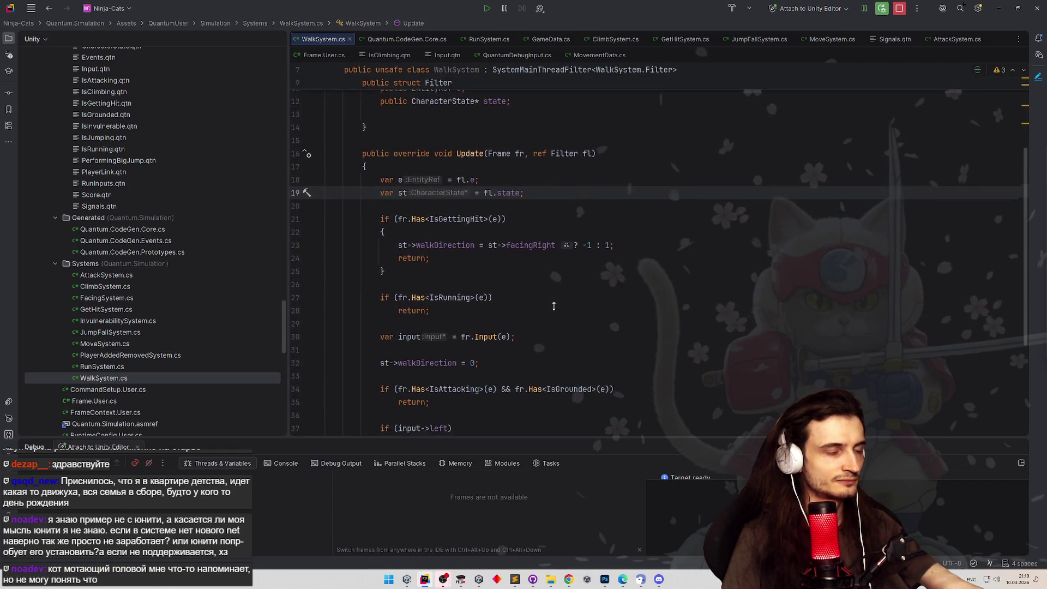
{"action": "scroll", "coordinate": [553, 298], "scroll_direction": "down", "scroll_amount": 3}
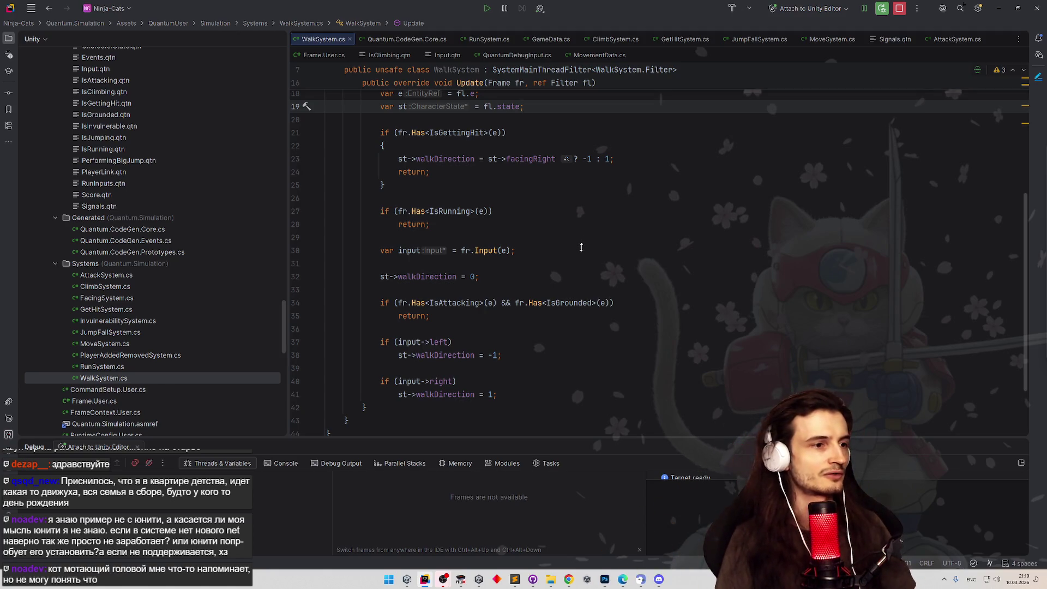
{"action": "scroll", "coordinate": [581, 247], "scroll_direction": "down", "scroll_amount": 1}
{"action": "scroll", "coordinate": [582, 256], "scroll_direction": "up", "scroll_amount": 3}
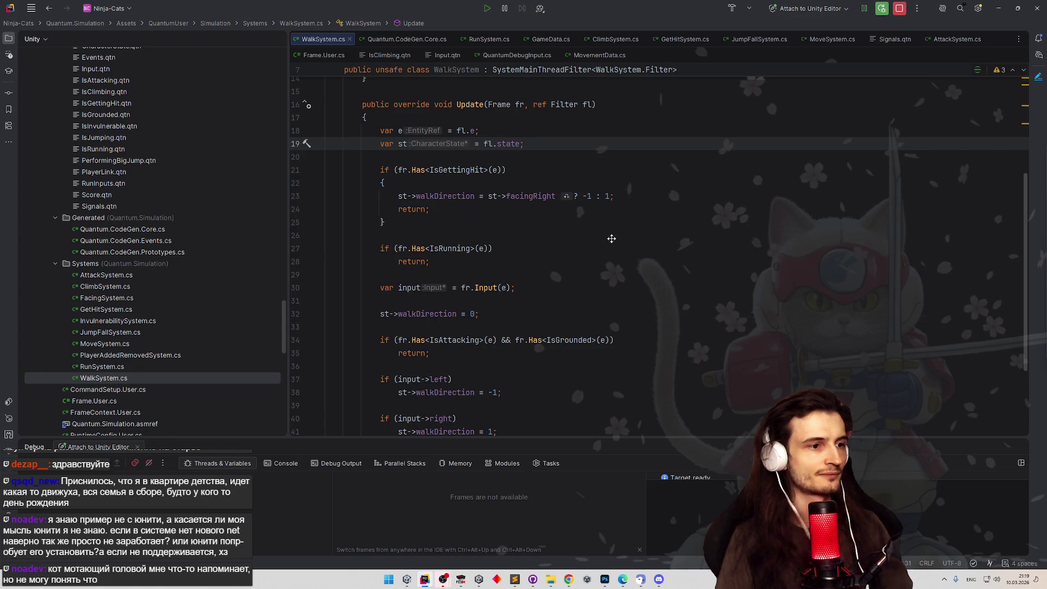
{"action": "left_click", "coordinate": [461, 313]}
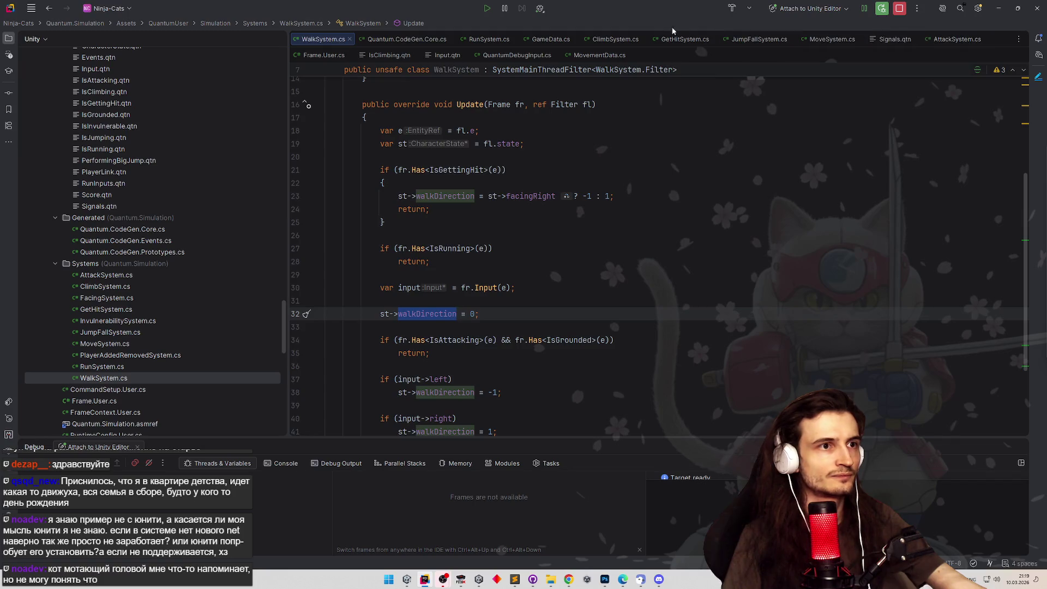
In ClimbSystem.cs, replace the xSpeed reset on line 33 with walkDirection = 0.
{"action": "left_click", "coordinate": [614, 40]}
{"action": "scroll", "coordinate": [535, 204], "scroll_direction": "down", "scroll_amount": 2}
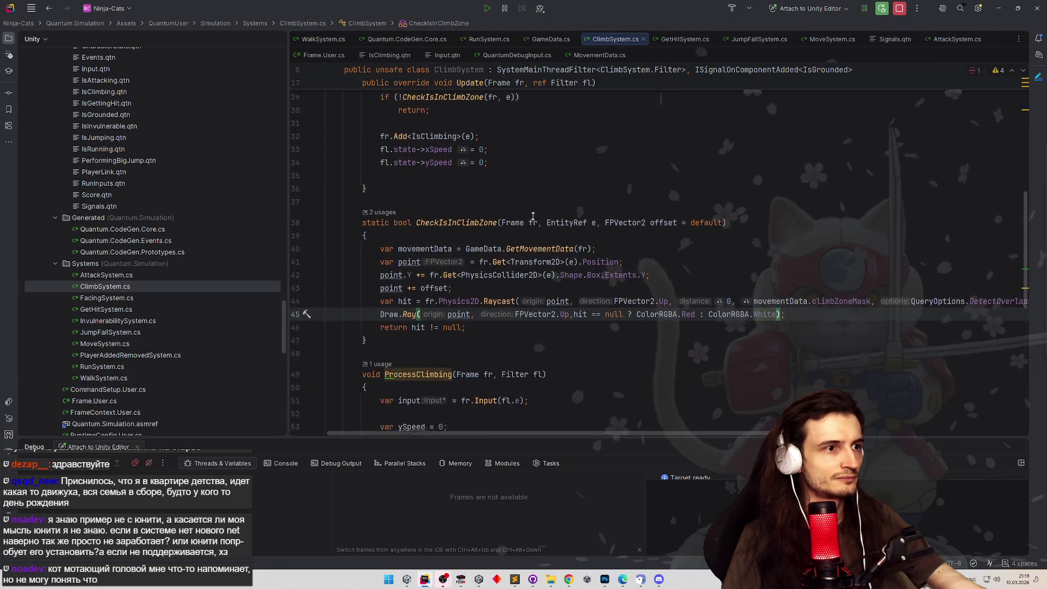
{"action": "scroll", "coordinate": [516, 201], "scroll_direction": "up", "scroll_amount": 4}
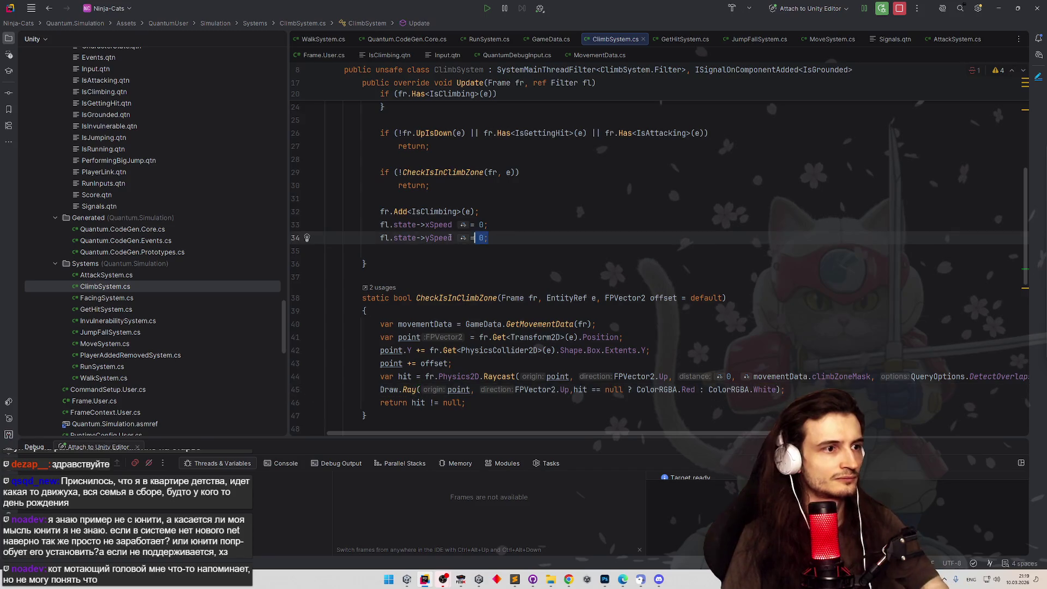
{"action": "mouse_move", "coordinate": [488, 238]}
{"action": "left_mouse_down"}
{"action": "mouse_move", "coordinate": [382, 238]}
{"action": "mouse_move", "coordinate": [382, 225]}
{"action": "mouse_move", "coordinate": [425, 225]}
{"action": "left_mouse_up"}
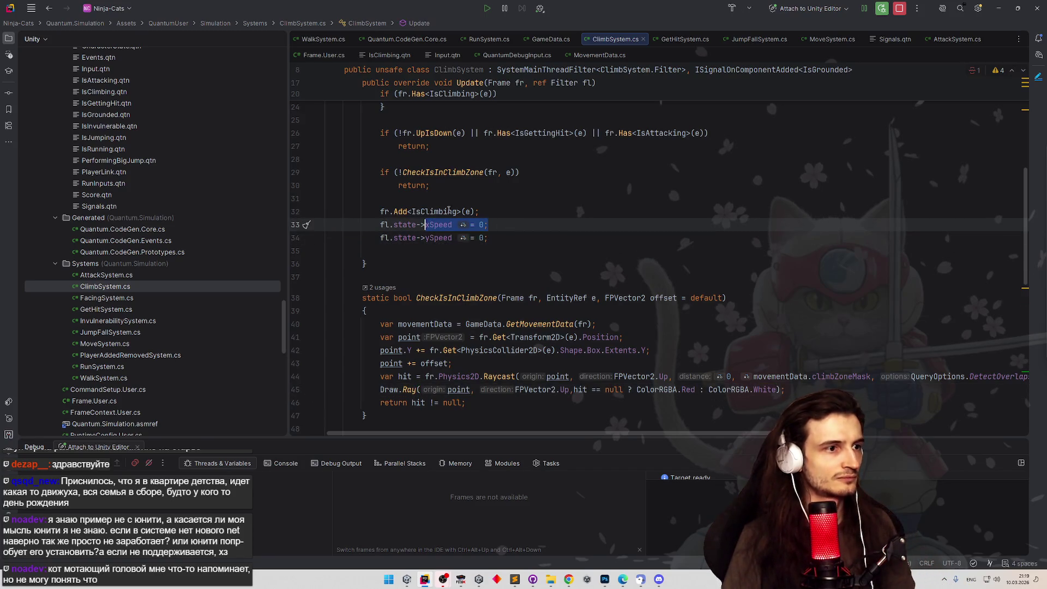
{"action": "left_click", "coordinate": [510, 197]}
{"action": "left_click_drag", "start_coordinate": [488, 237], "coordinate": [439, 224]}
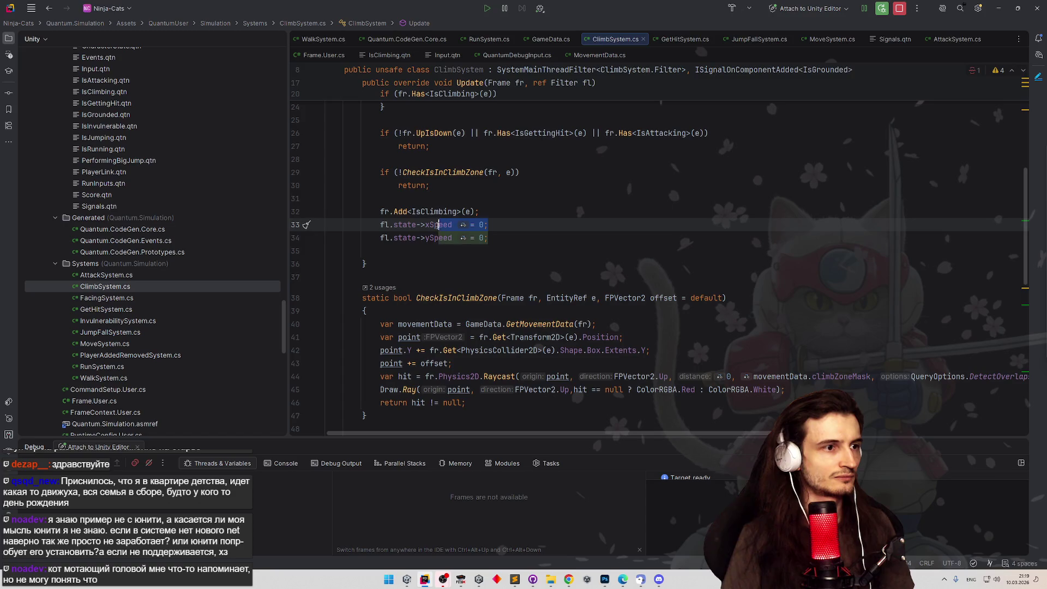
{"action": "type", "text": "walkDirection"}
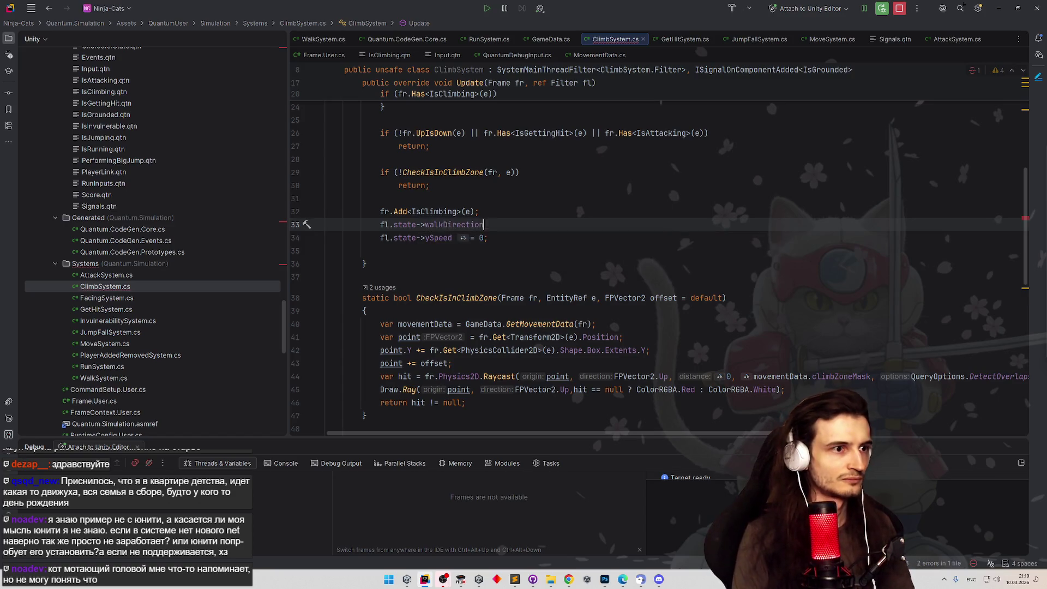
{"action": "type", "text": " = 0;"}
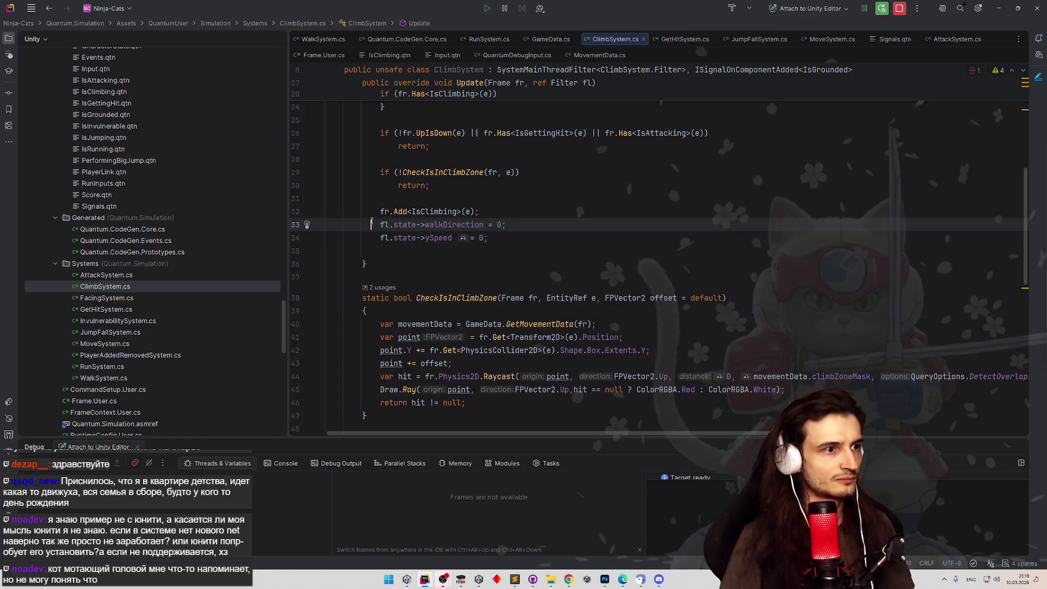
{"action": "key", "text": "ctrl+shift+Left"}
{"action": "key", "text": "ctrl+shift+Left"}
{"action": "key", "text": "ctrl+shift+Left"}
Change line 69's xSpeed reset to walkDirection = 0 and return to Unity.
{"action": "scroll", "coordinate": [443, 244], "scroll_direction": "down", "scroll_amount": 8}
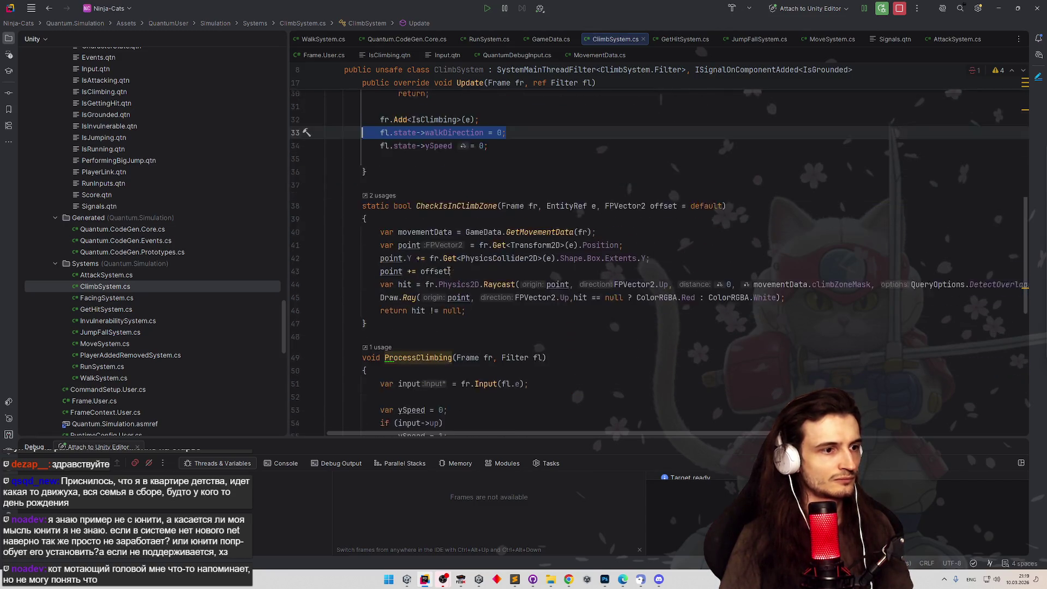
{"action": "scroll", "coordinate": [440, 281], "scroll_direction": "down", "scroll_amount": 1}
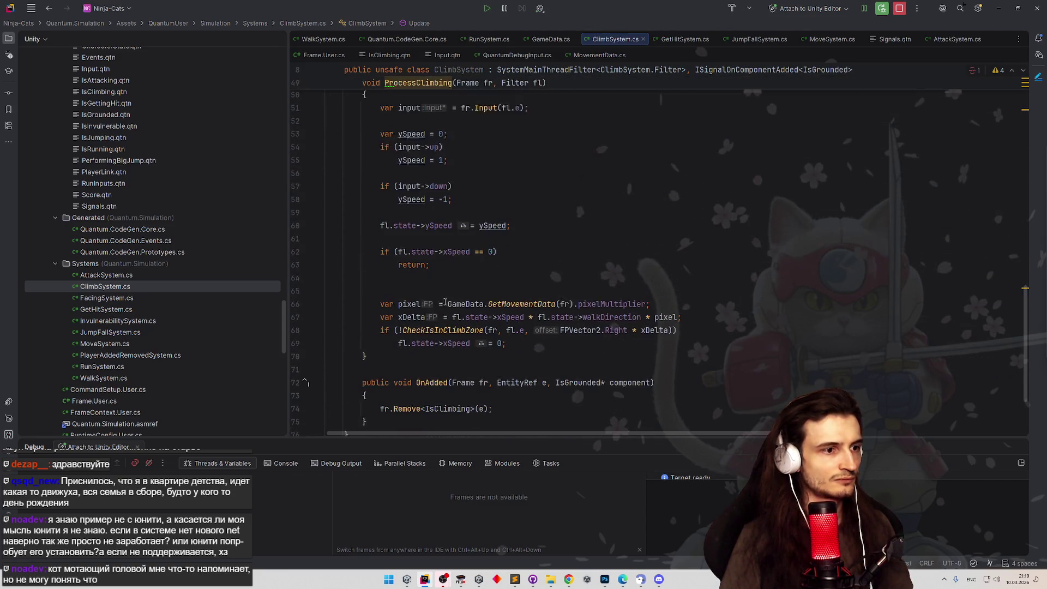
{"action": "left_click", "coordinate": [528, 336]}
{"action": "key", "text": "ctrl+v"}
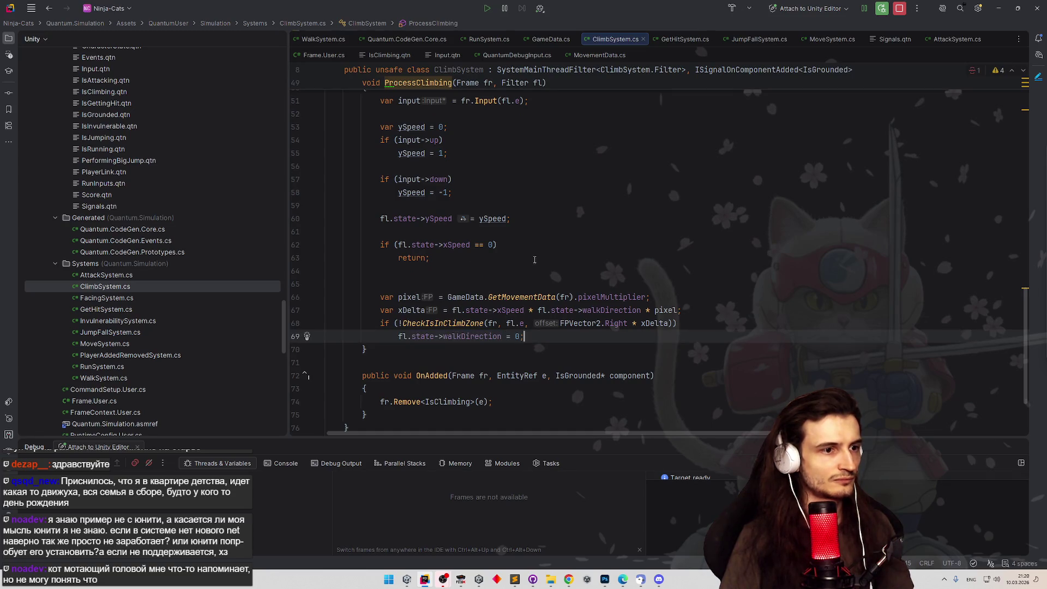
{"action": "key", "text": "alt+Tab"}
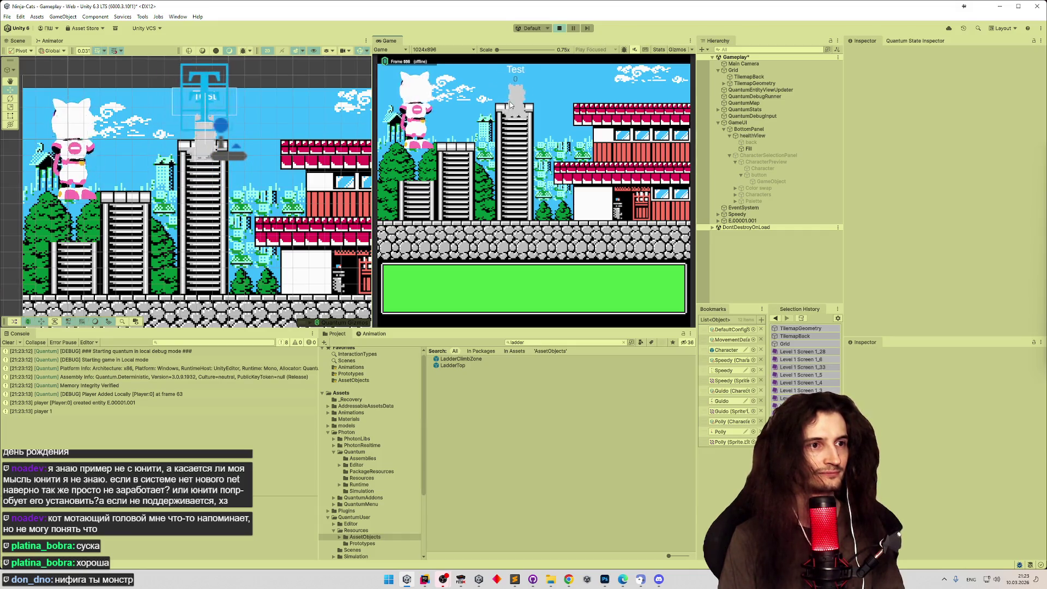
Move the Test character up and down the tower ladder and left/right between buildings.
{"action": "key", "text": "Down"}
{"action": "key", "text": "Up"}
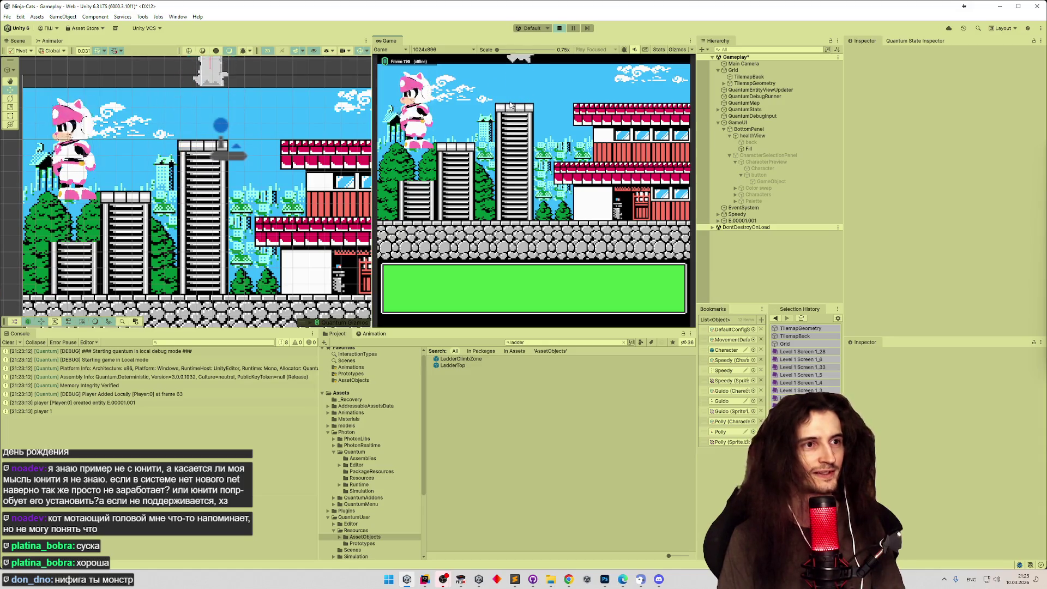
{"action": "key", "text": "Left"}
{"action": "key", "text": "Down"}
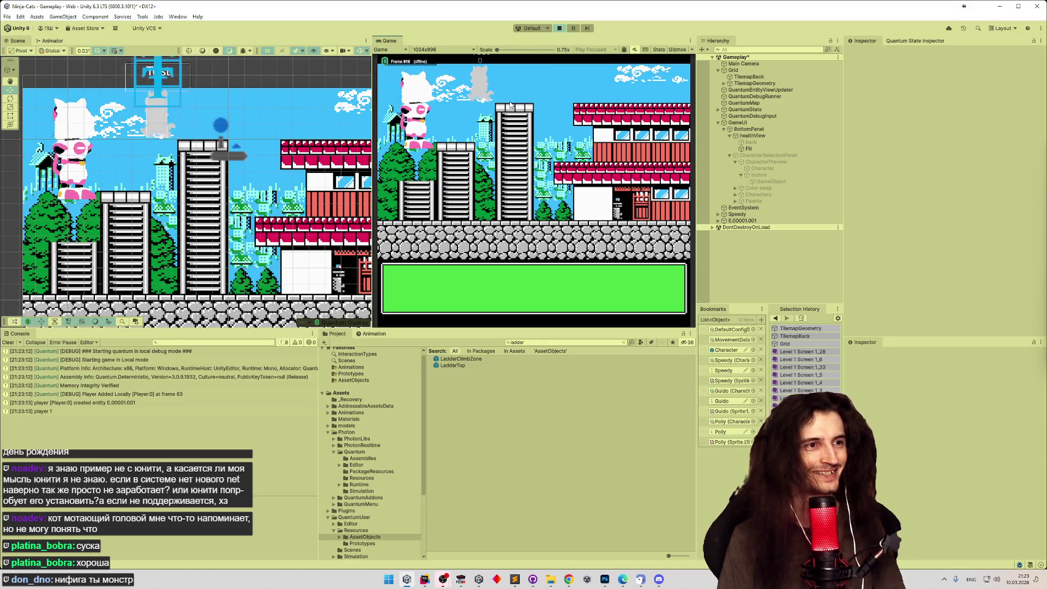
{"action": "key", "text": "Up"}
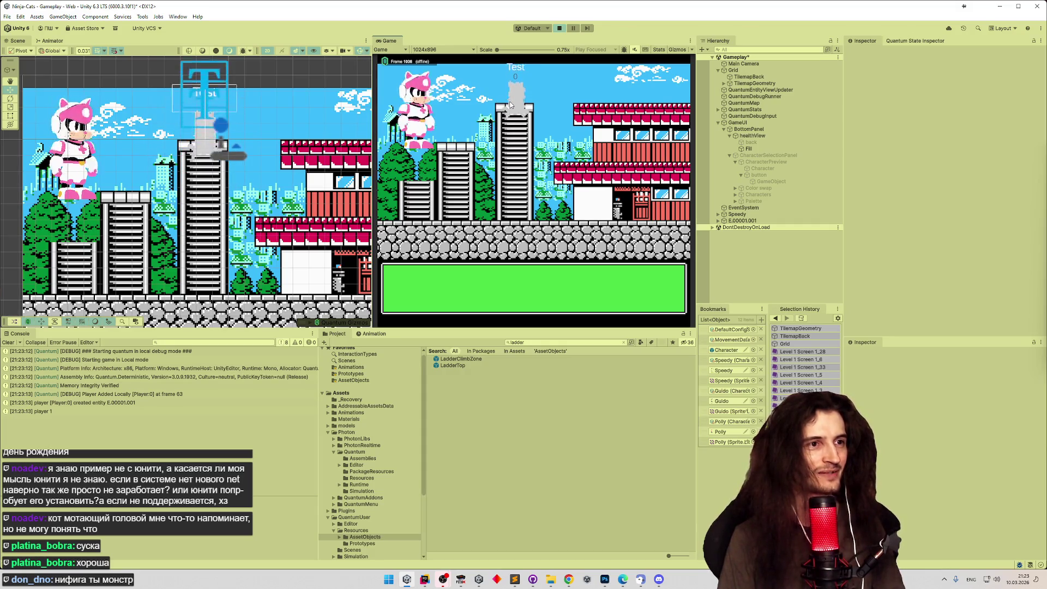
{"action": "key", "text": "Left"}
{"action": "key", "text": "Right"}
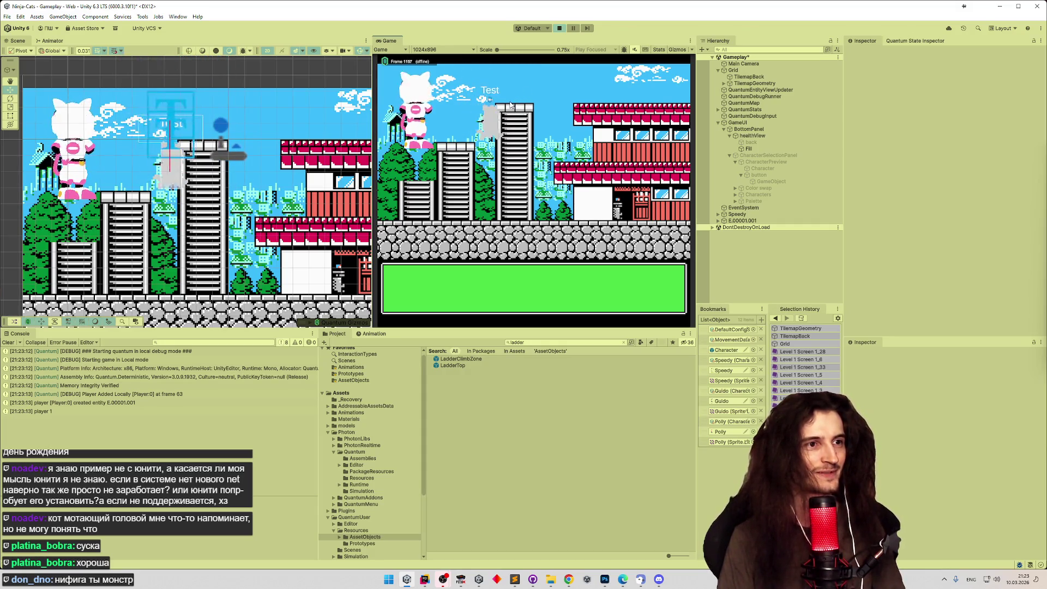
{"action": "key", "text": "Down"}
{"action": "key", "text": "Up"}
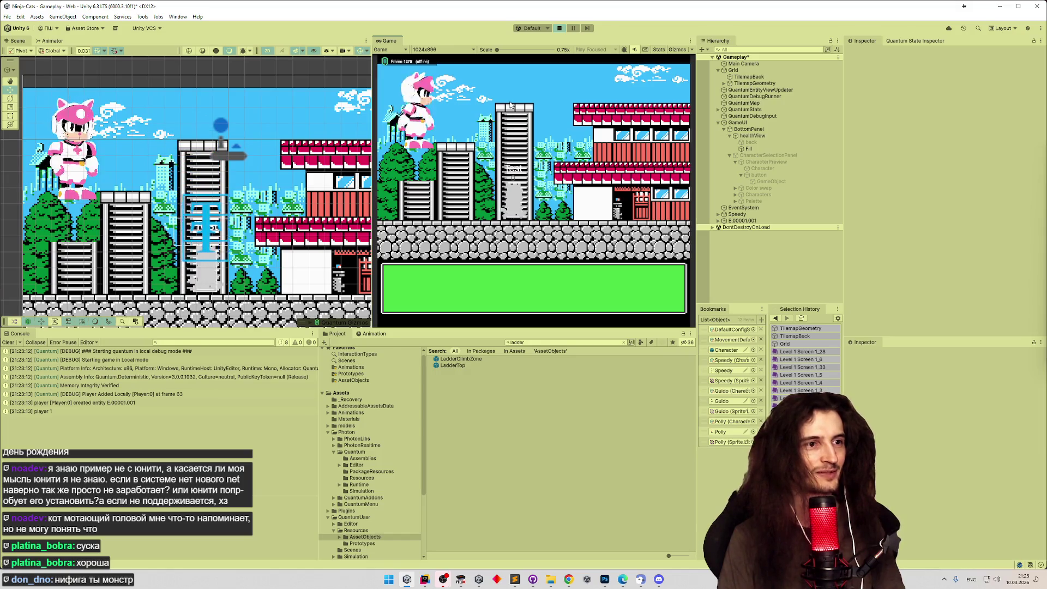
{"action": "key", "text": "Down"}
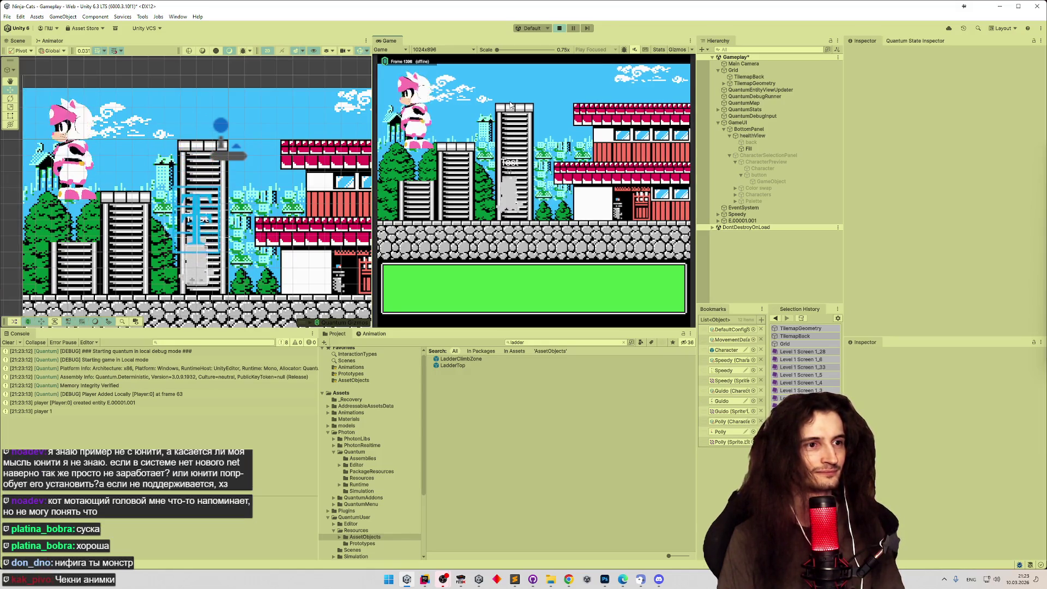
{"action": "key", "text": "Left"}
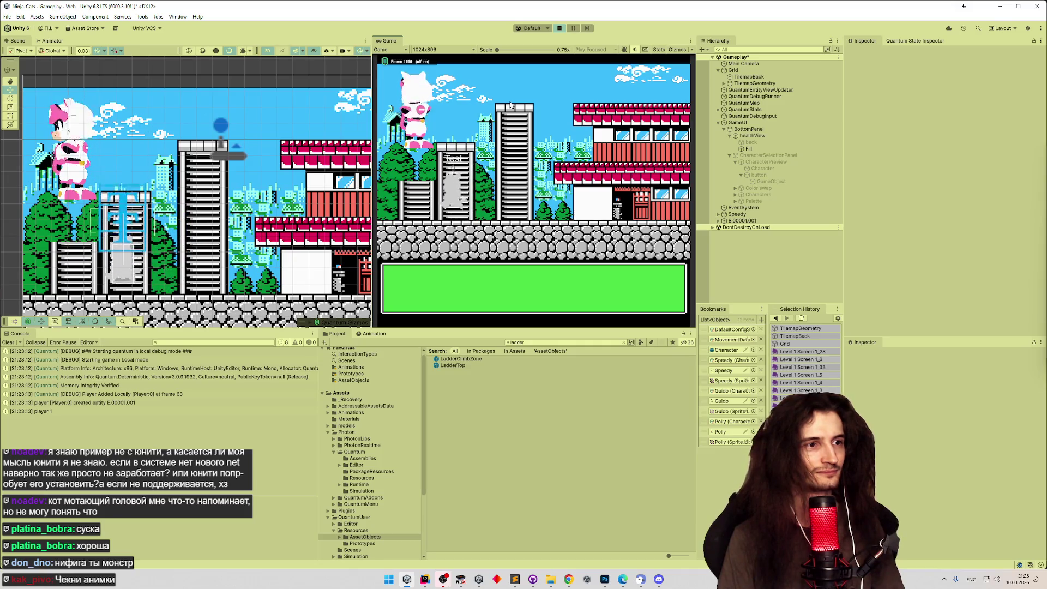
{"action": "key", "text": "Right"}
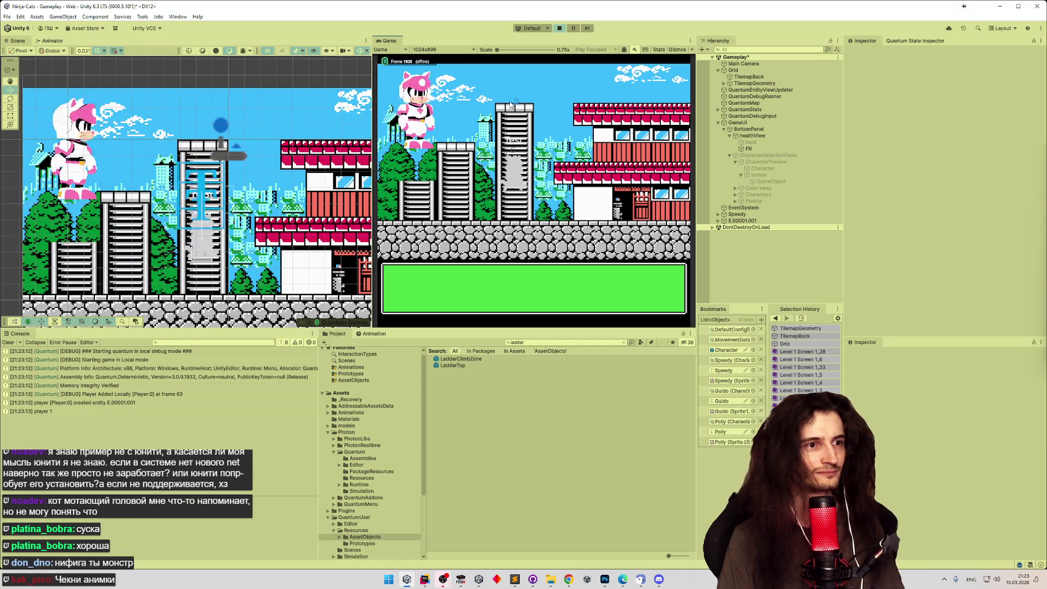
{"action": "mouse_move", "coordinate": [460, 579]}
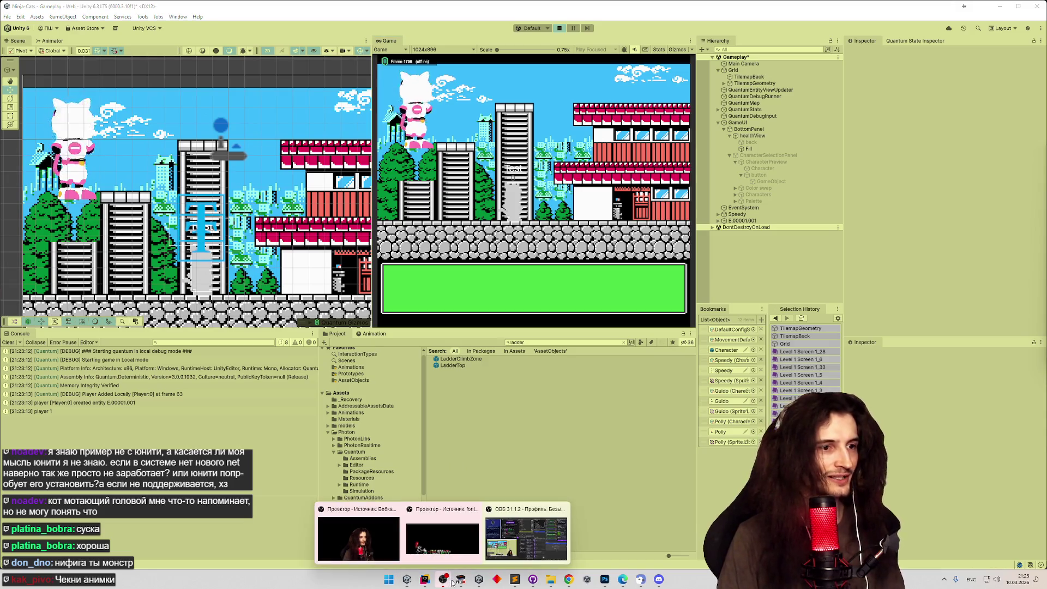
{"action": "left_click", "coordinate": [461, 526]}
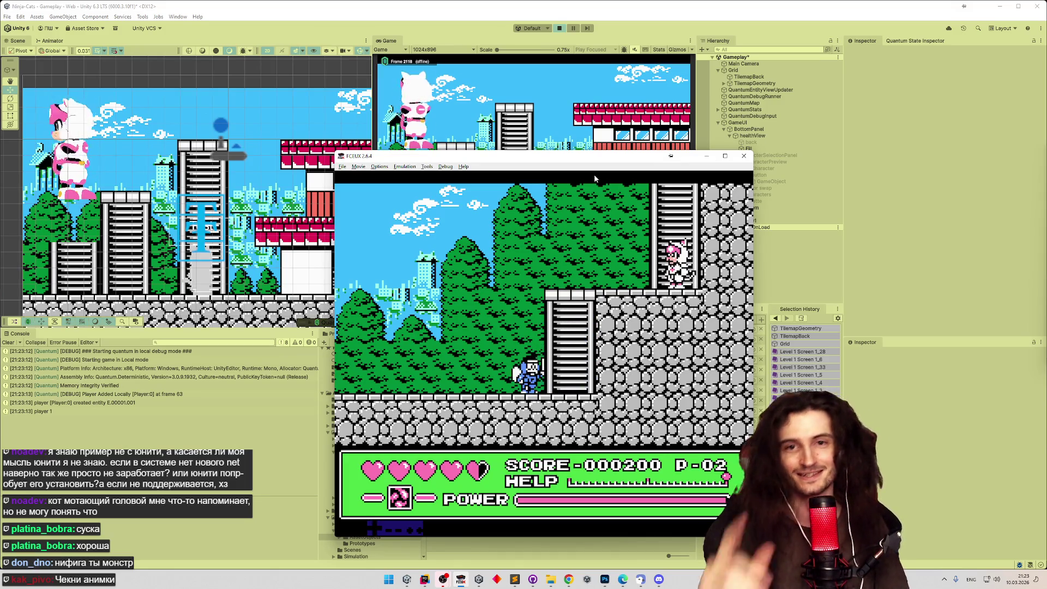
Stop the game, then fetch and pull origin into Ninja-Cats main in GitHub Desktop.
{"action": "left_click", "coordinate": [593, 138]}
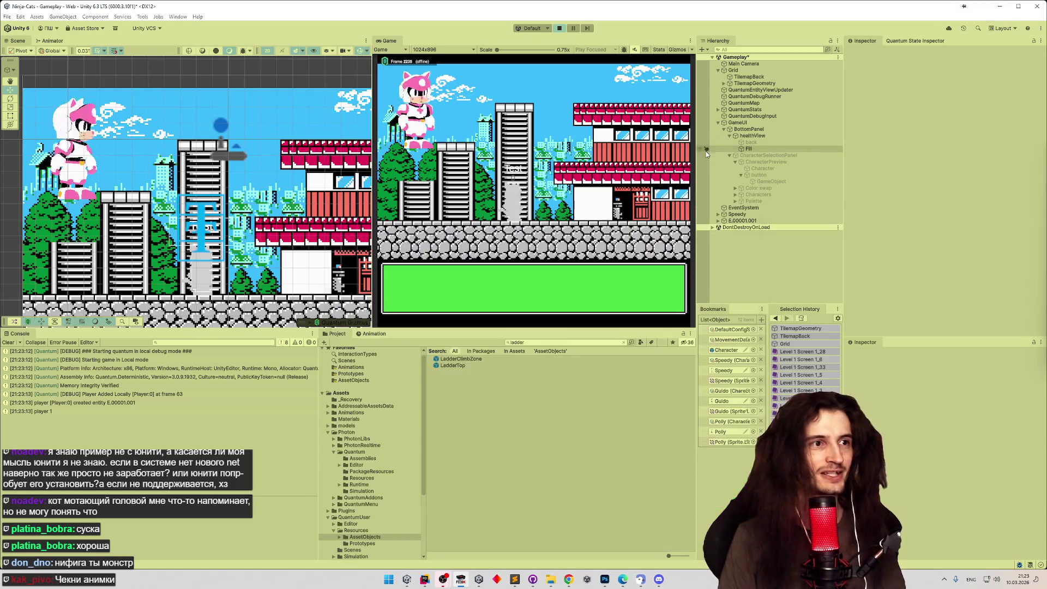
{"action": "key", "text": "ctrl+p"}
{"action": "left_click", "coordinate": [533, 579]}
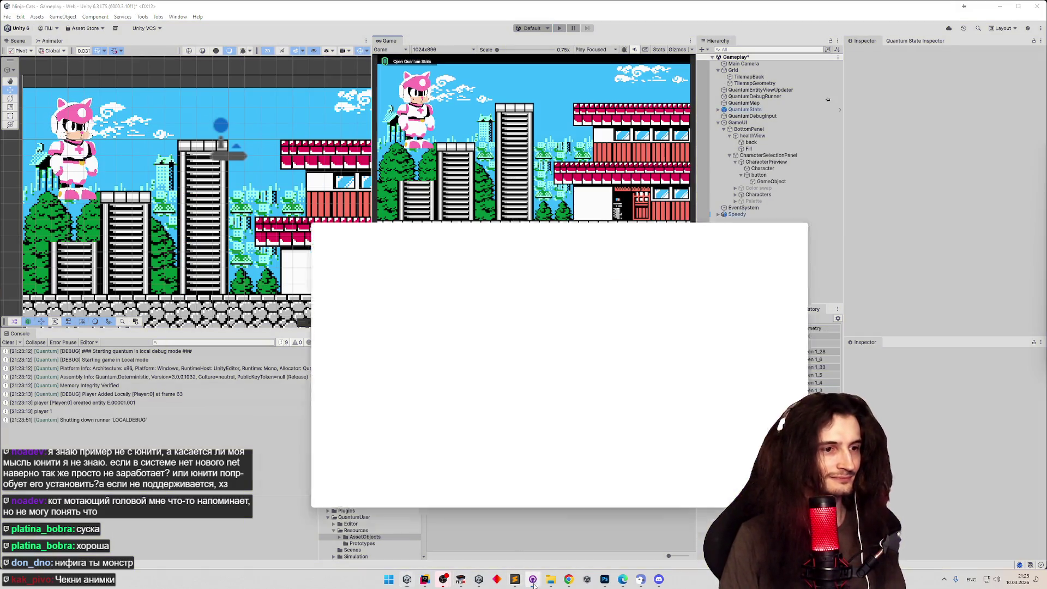
{"action": "left_click", "coordinate": [586, 116]}
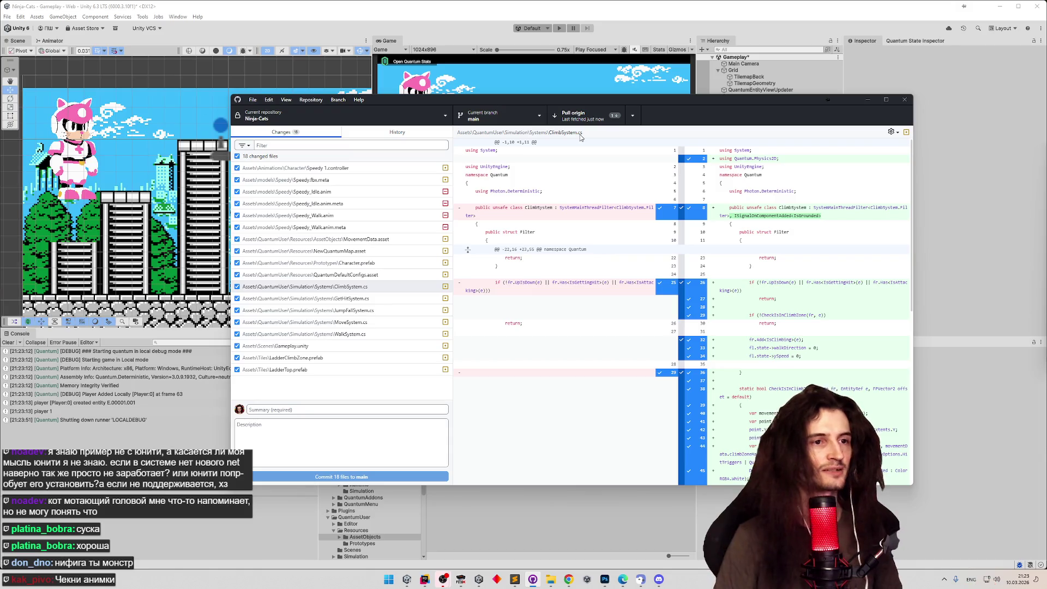
{"action": "left_click", "coordinate": [595, 119]}
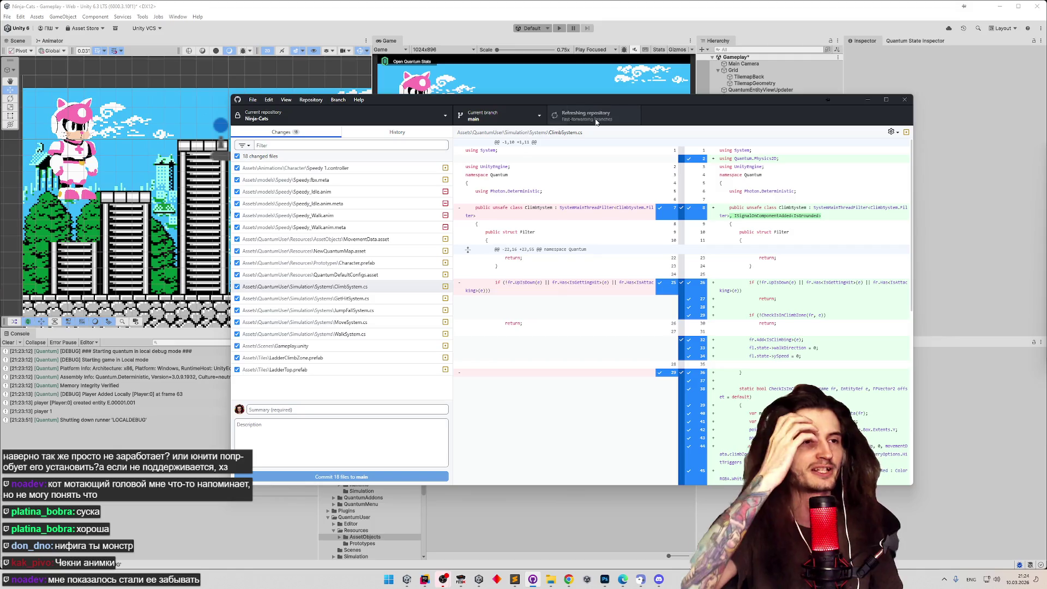
{"action": "left_click", "coordinate": [867, 100]}
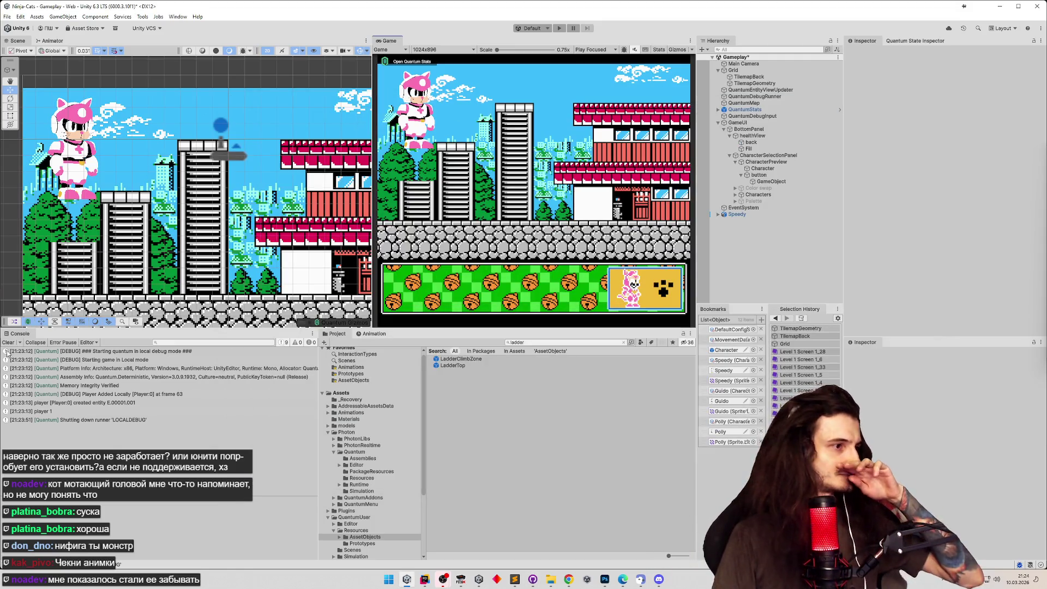
Clear the Console, frame and expand Speedy, and open its Speedy 1 animator controller.
{"action": "left_click", "coordinate": [8, 343]}
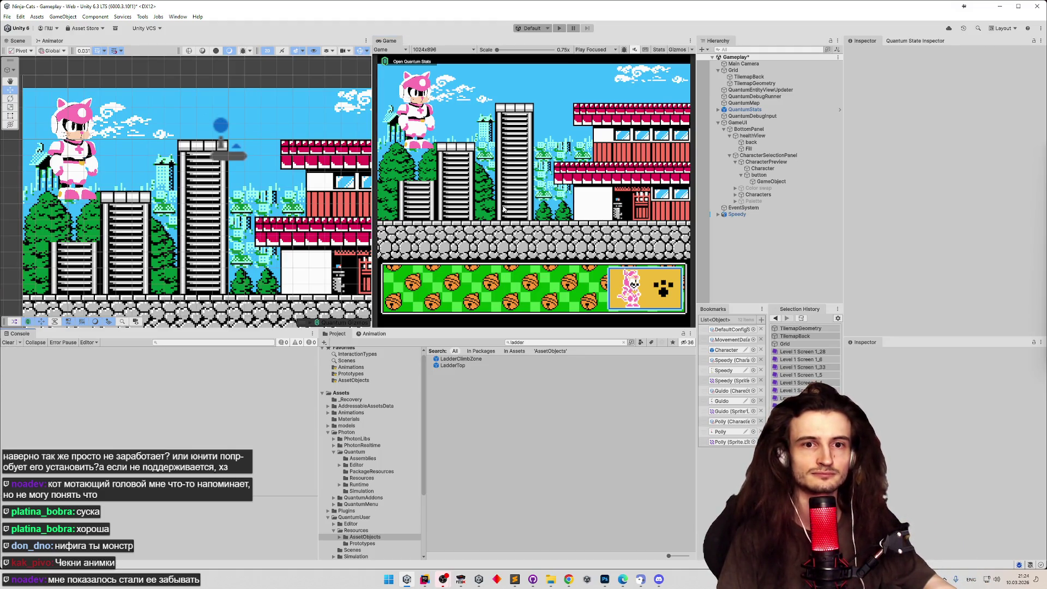
{"action": "double_click", "coordinate": [737, 215]}
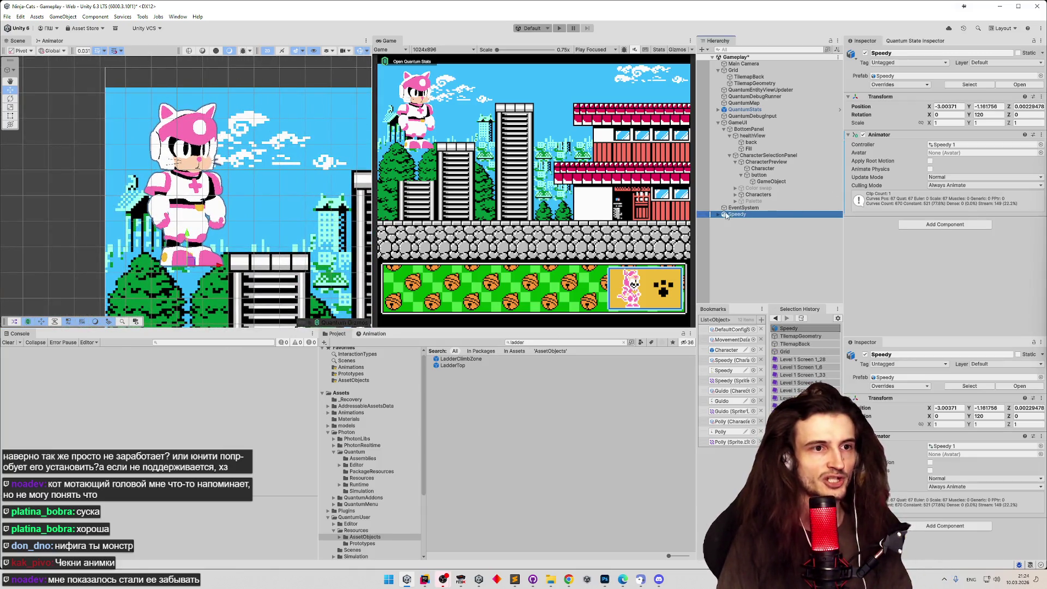
{"action": "left_click", "coordinate": [718, 214]}
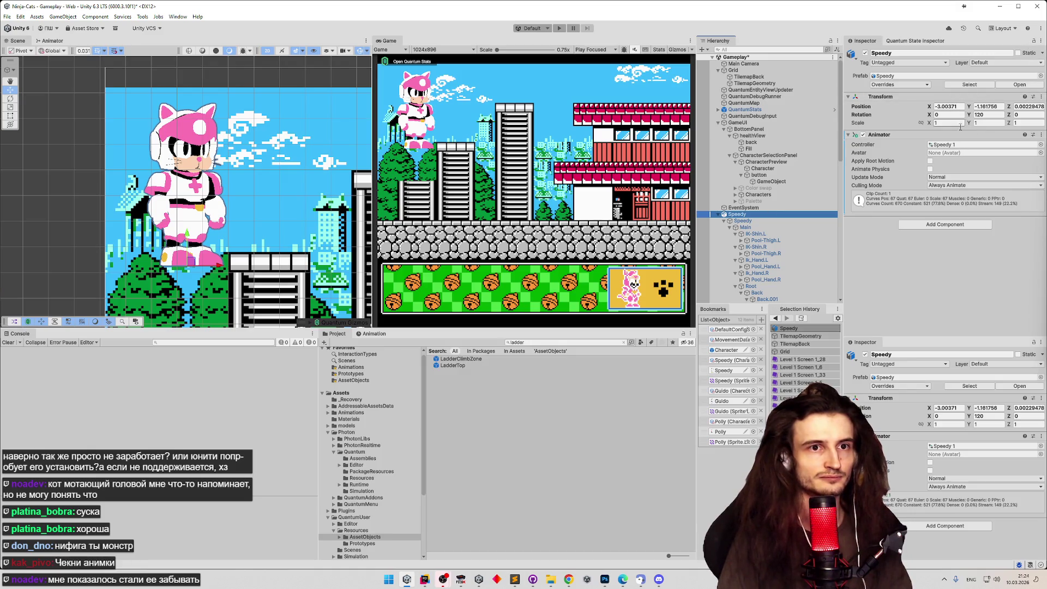
{"action": "double_click", "coordinate": [946, 144]}
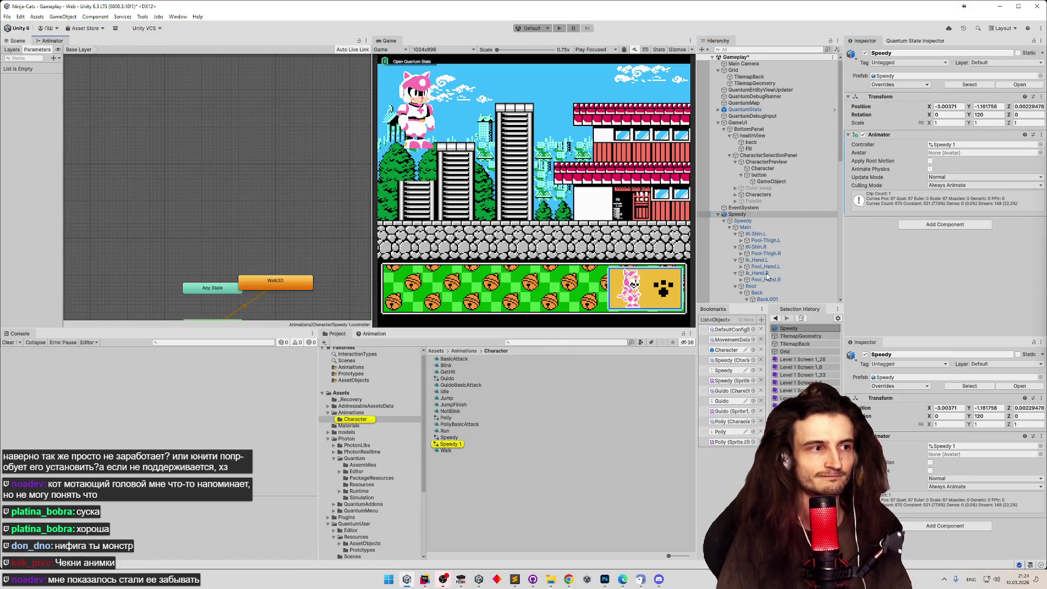
Select the Walk3D state, frame the Animator graph, and start play mode.
{"action": "left_click", "coordinate": [287, 279]}
{"action": "key", "text": "f"}
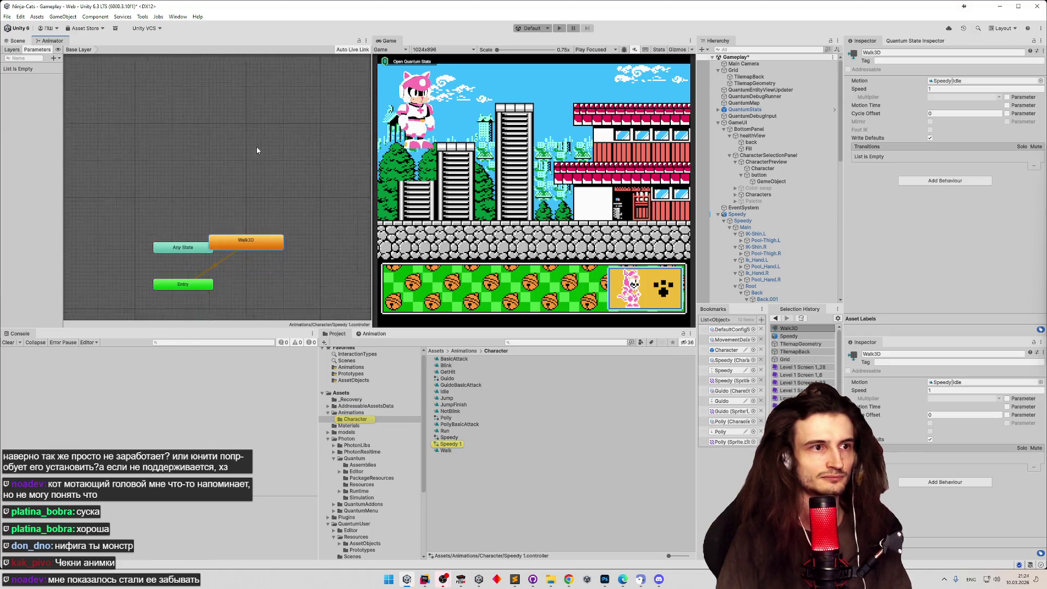
{"action": "key", "text": "ctrl+p"}
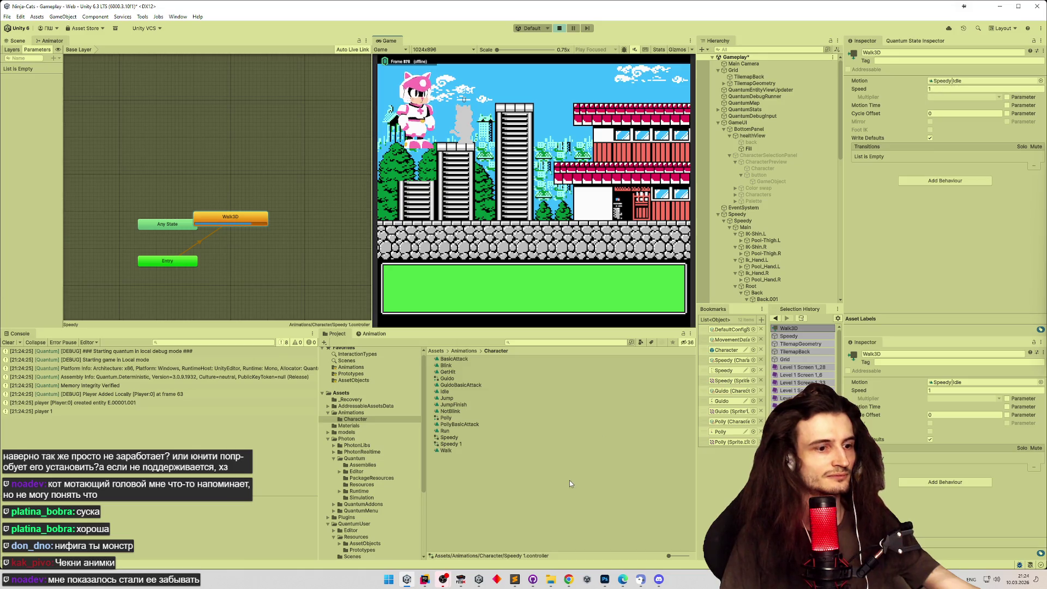
Check GitHub Desktop's History and changed files, then return to Unity.
{"action": "left_click", "coordinate": [533, 579]}
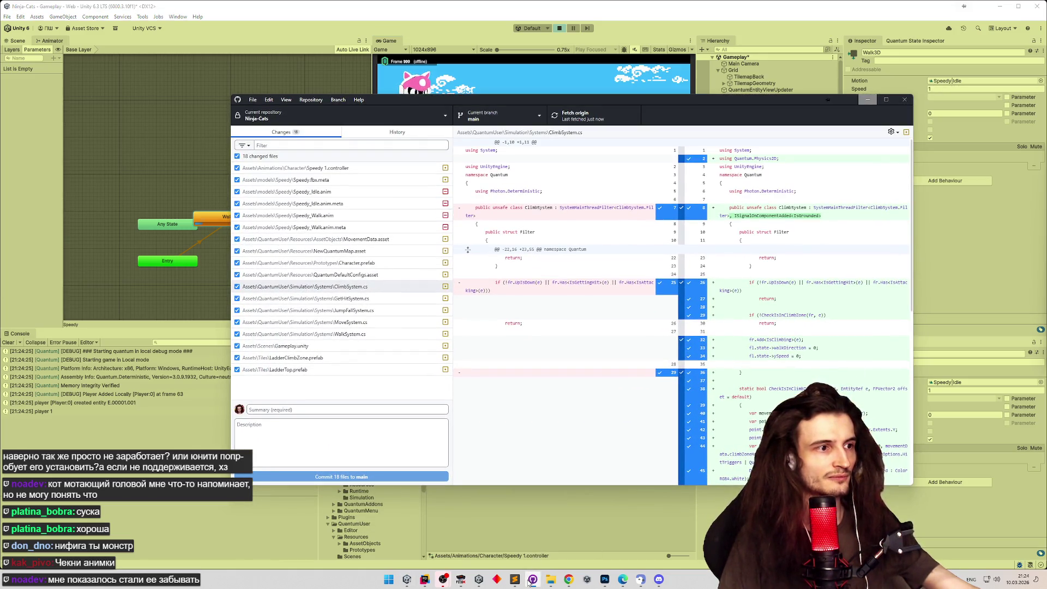
{"action": "left_click", "coordinate": [397, 132]}
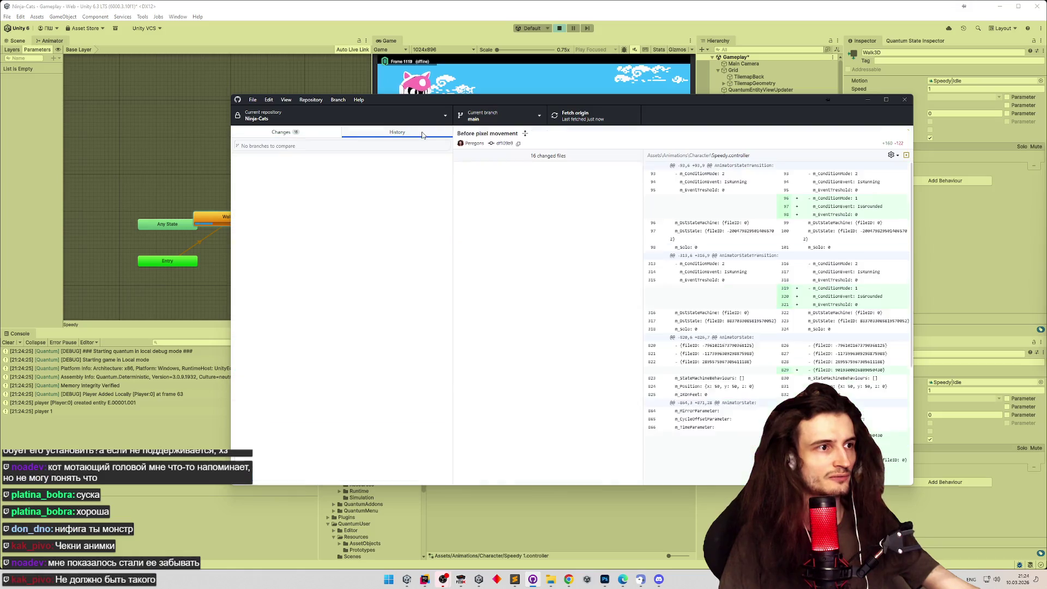
{"action": "left_click", "coordinate": [326, 135]}
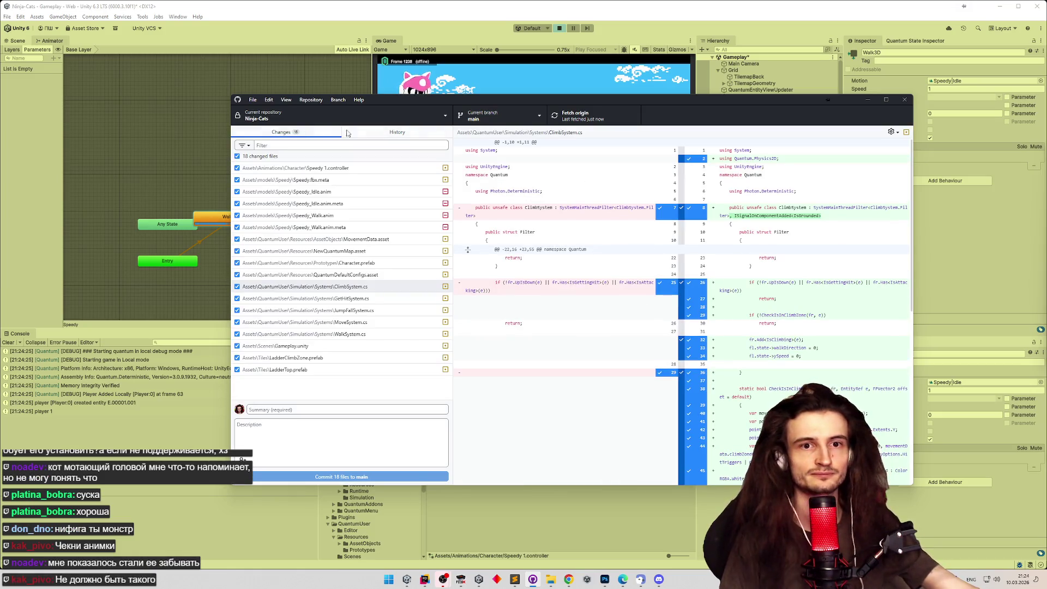
{"action": "left_click", "coordinate": [619, 33]}
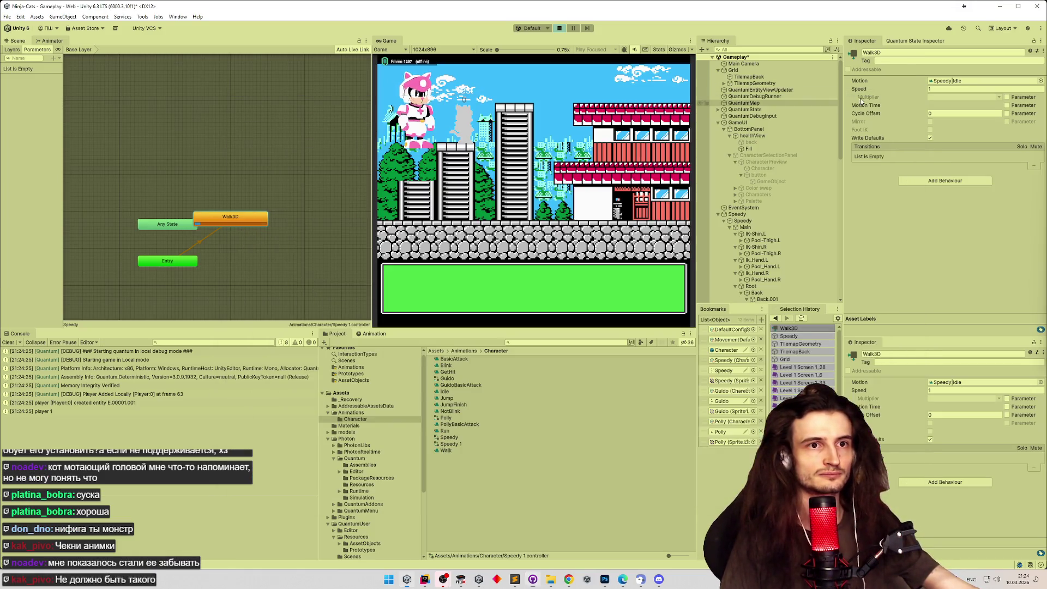
Stop the game and assign the Speedy|Walk clip as Walk3D's Motion.
{"action": "left_click", "coordinate": [561, 33]}
{"action": "left_click", "coordinate": [953, 81]}
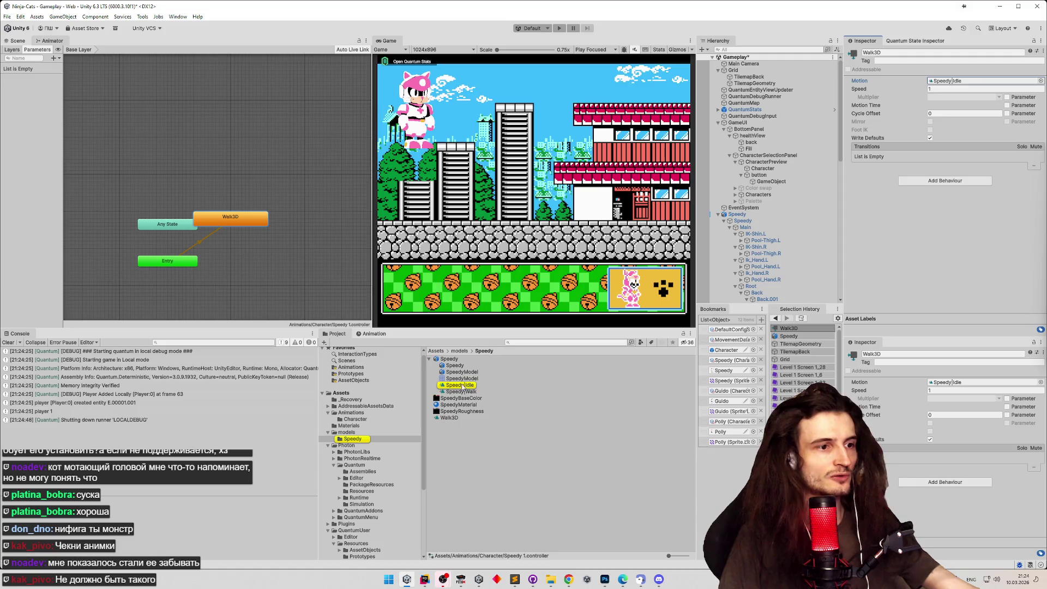
{"action": "left_click_drag", "start_coordinate": [470, 392], "coordinate": [976, 80]}
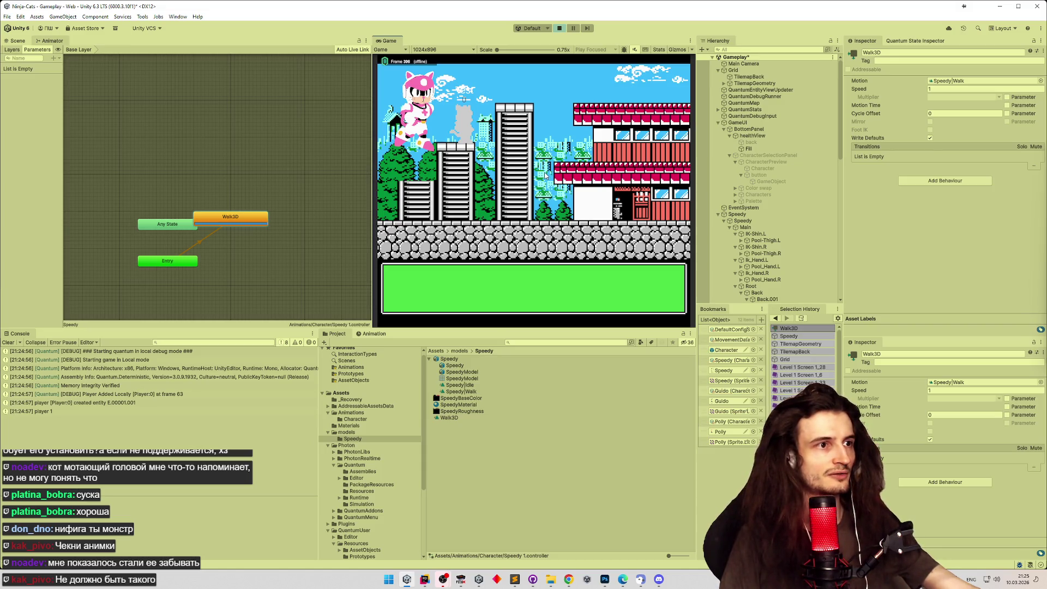
After the play test, clear the Console, stop the game, and select Speedy|Walk.
{"action": "left_click", "coordinate": [9, 342]}
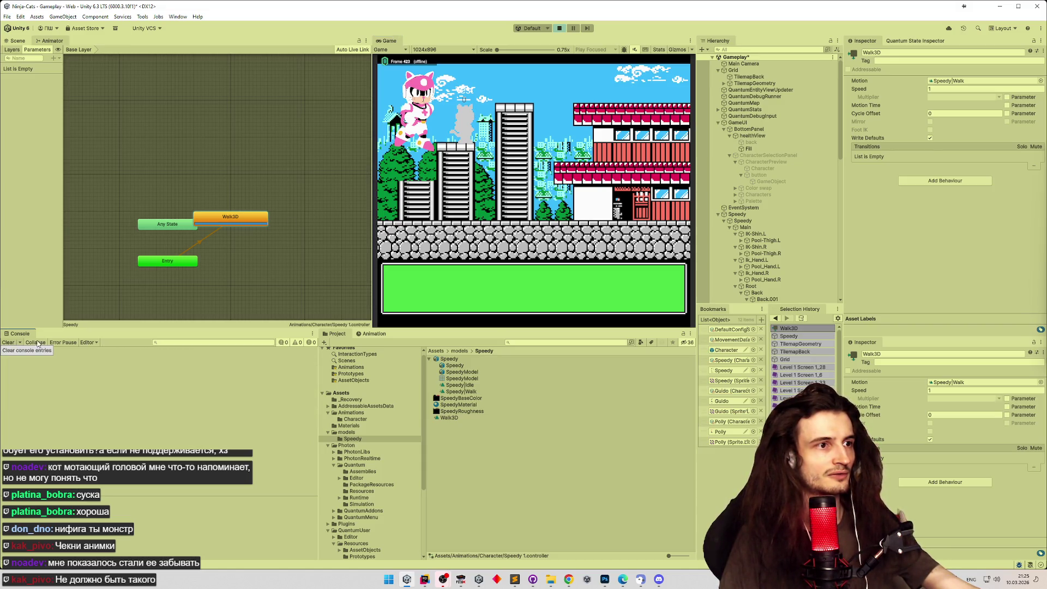
{"action": "left_click", "coordinate": [560, 29]}
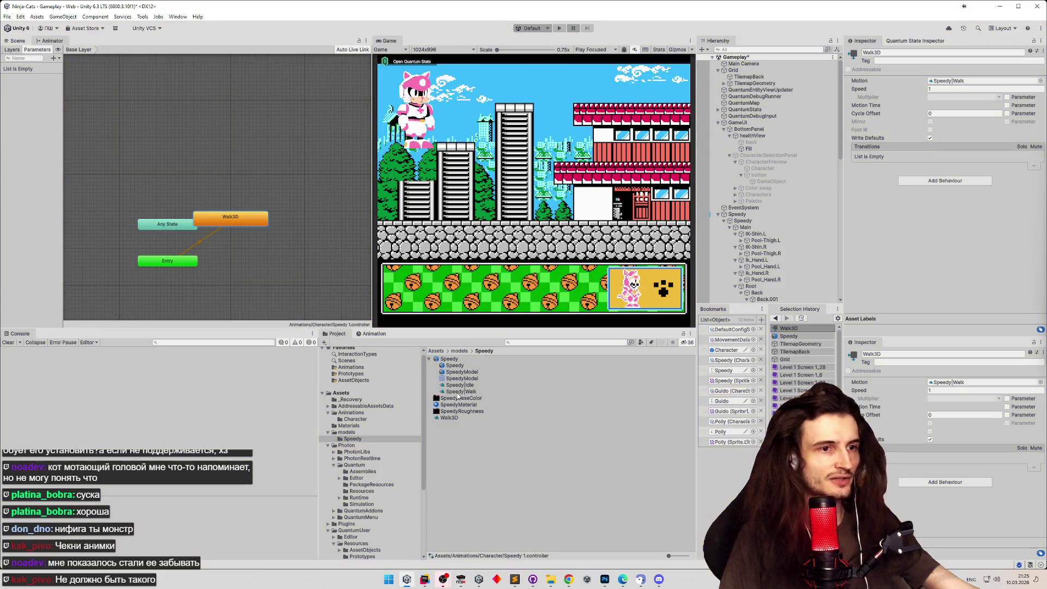
{"action": "left_click", "coordinate": [460, 391]}
{"action": "left_click", "coordinate": [462, 385]}
Enable Loop Time on Speedy.fbx's Speedy|Walk clip, apply, and start a play test.
{"action": "left_click", "coordinate": [461, 391]}
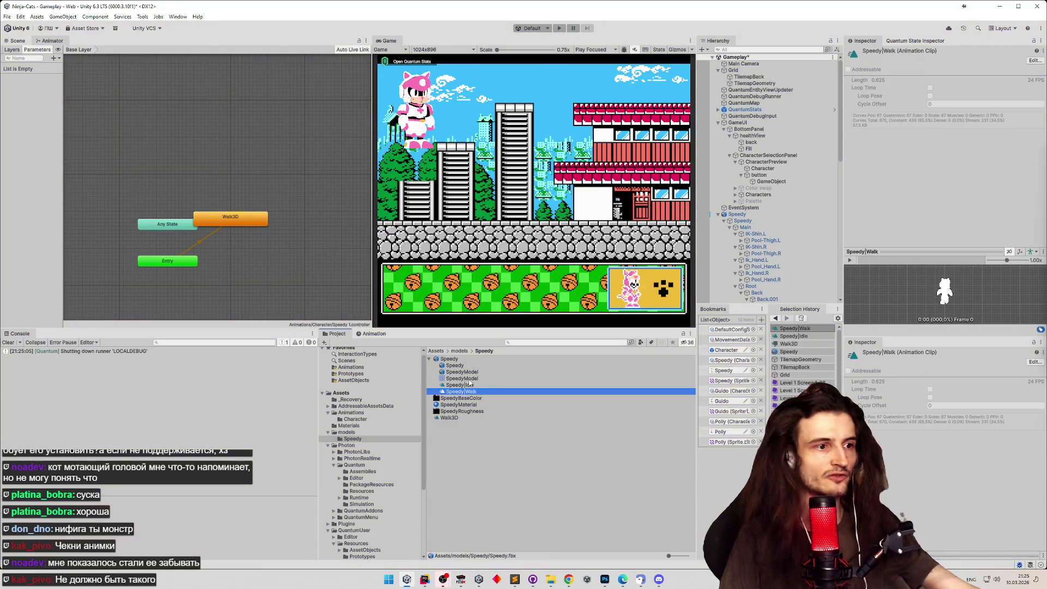
{"action": "left_click", "coordinate": [470, 358]}
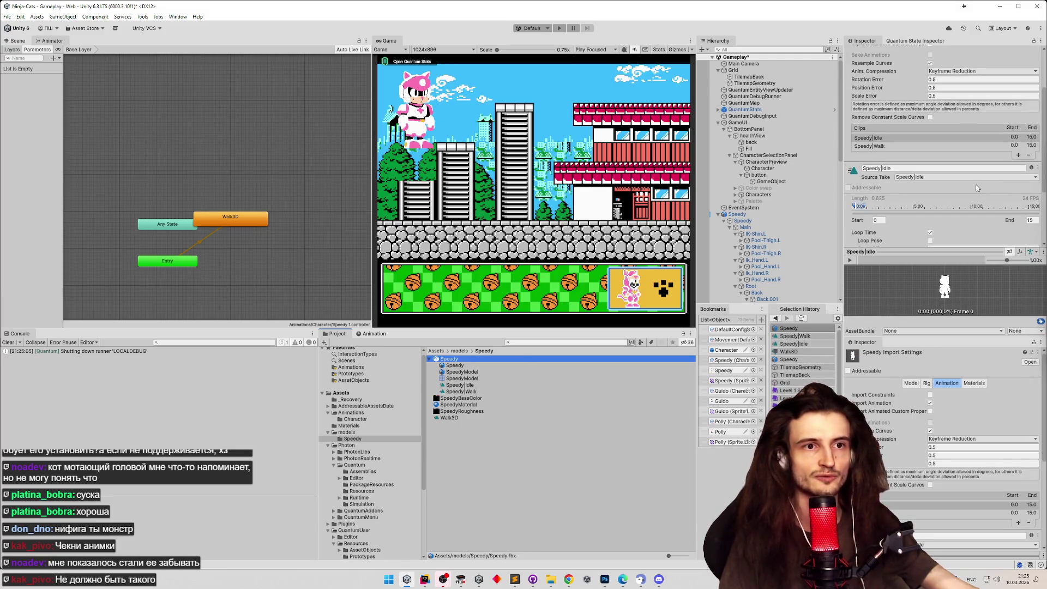
{"action": "scroll", "coordinate": [1043, 113], "scroll_direction": "down", "scroll_amount": 2}
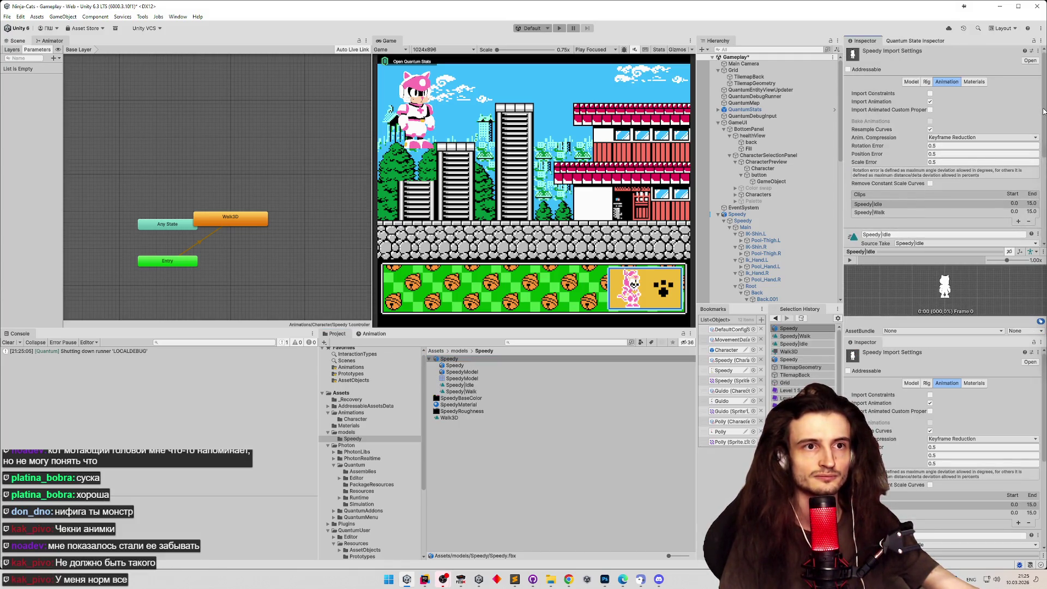
{"action": "scroll", "coordinate": [1037, 141], "scroll_direction": "down", "scroll_amount": 1}
{"action": "scroll", "coordinate": [1037, 140], "scroll_direction": "down", "scroll_amount": 3}
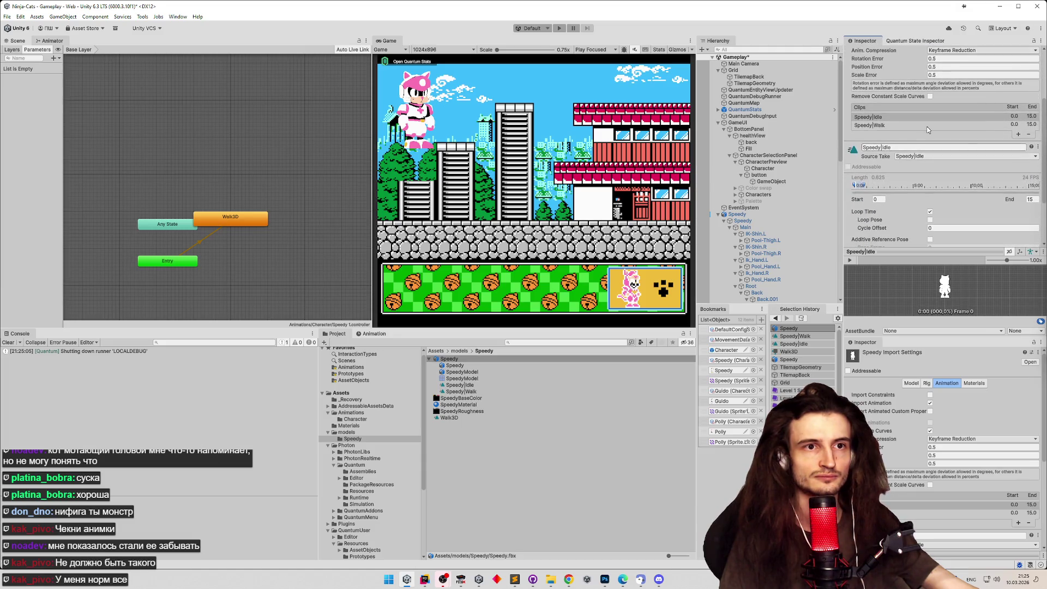
{"action": "left_click", "coordinate": [922, 116]}
{"action": "left_click", "coordinate": [922, 125]}
{"action": "left_click", "coordinate": [930, 211]}
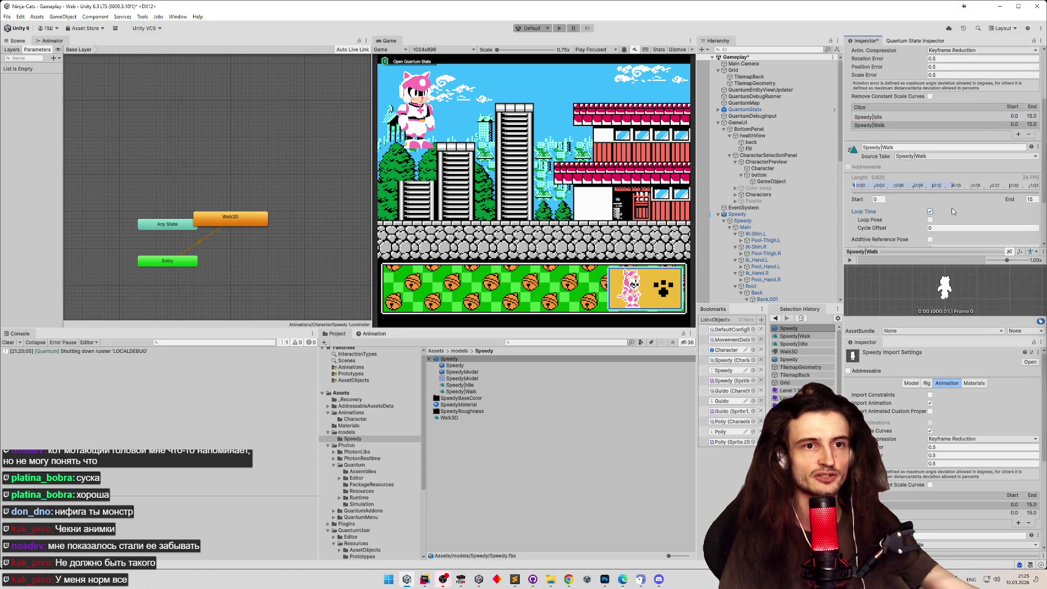
{"action": "scroll", "coordinate": [1039, 177], "scroll_direction": "down", "scroll_amount": 4}
{"action": "left_click", "coordinate": [1031, 228]}
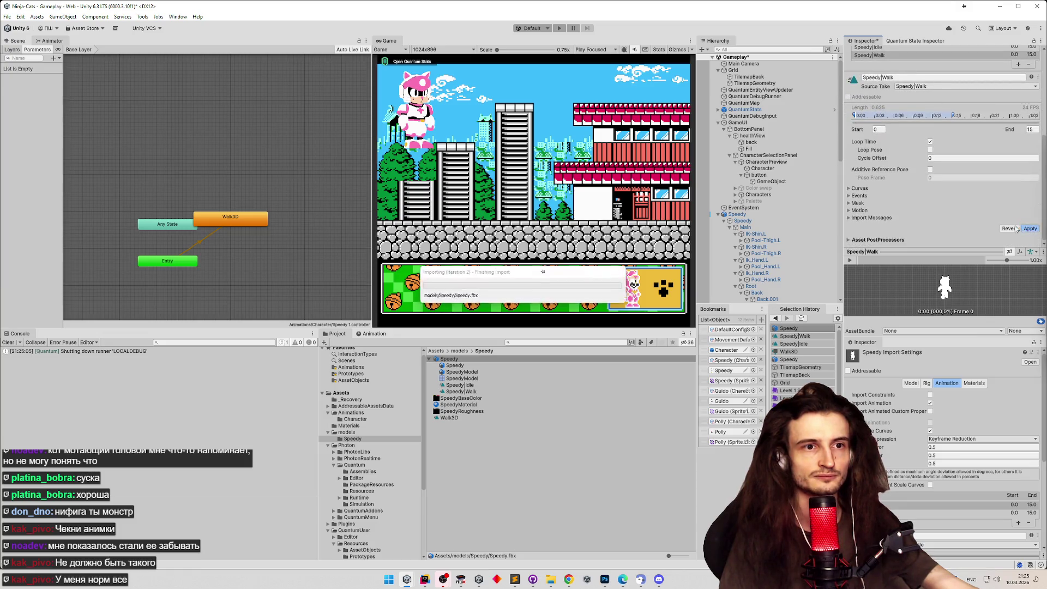
{"action": "left_click", "coordinate": [562, 29]}
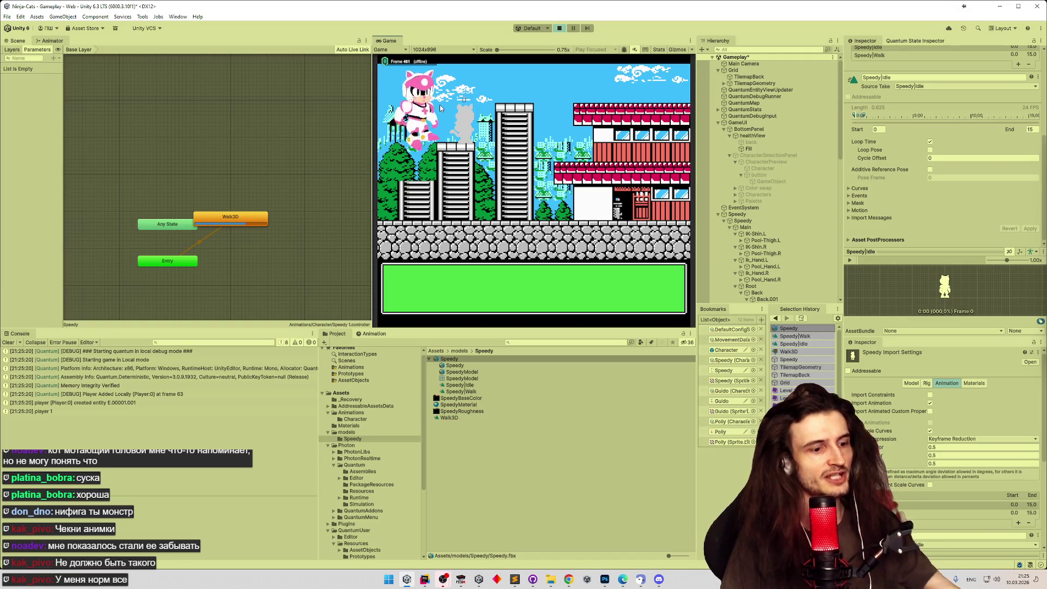
Maximize the Game view with Shift+Space to watch Speedy's animations.
{"action": "key", "text": "shift+space"}
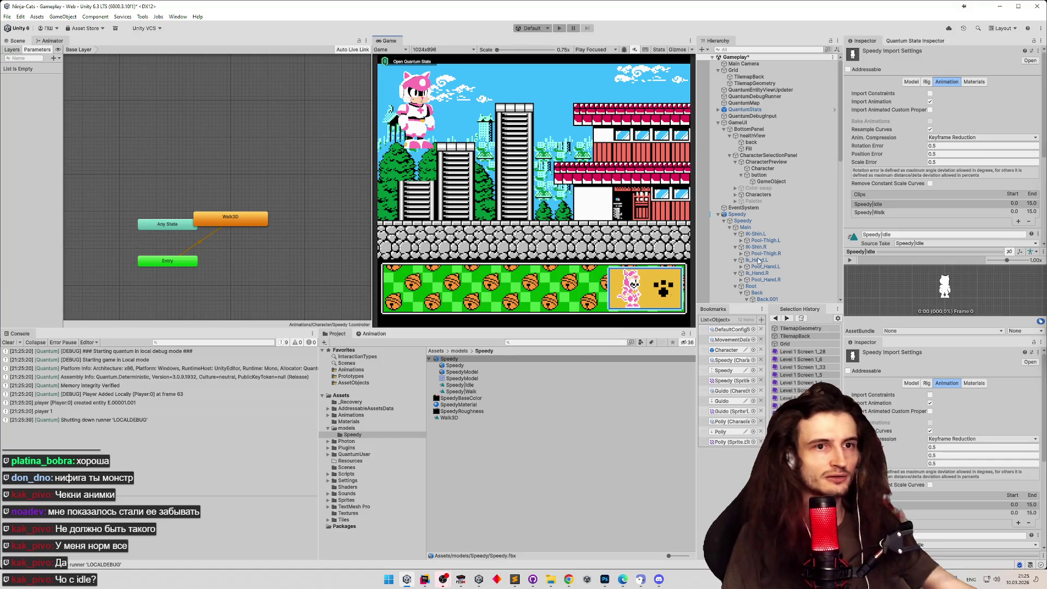
Untick Resample Curves for Speedy|Walk and apply Speedy.fbx's animation import settings.
{"action": "scroll", "coordinate": [912, 156], "scroll_direction": "down", "scroll_amount": 1}
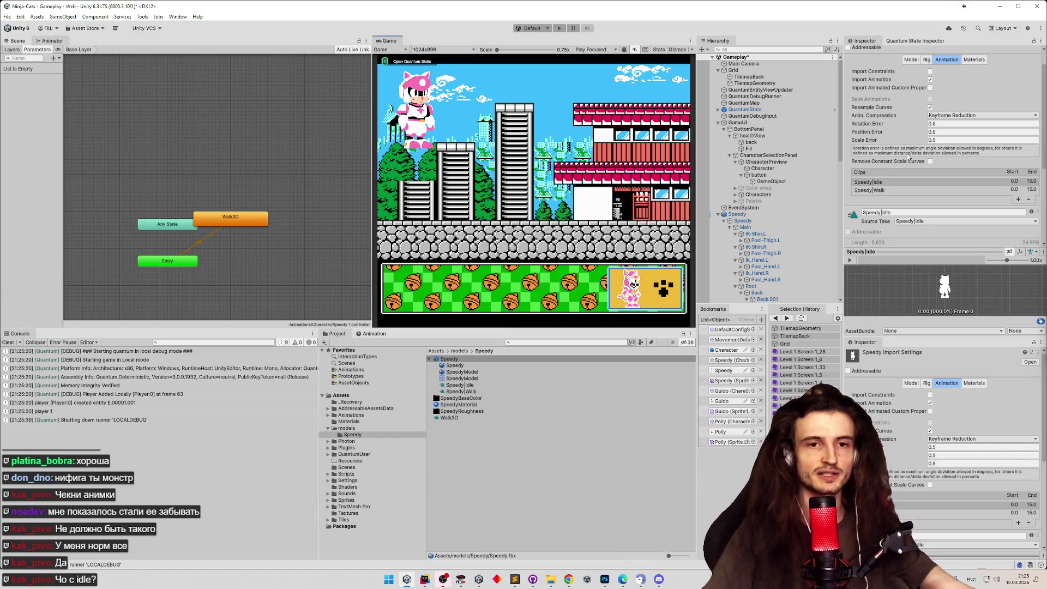
{"action": "left_click", "coordinate": [882, 191]}
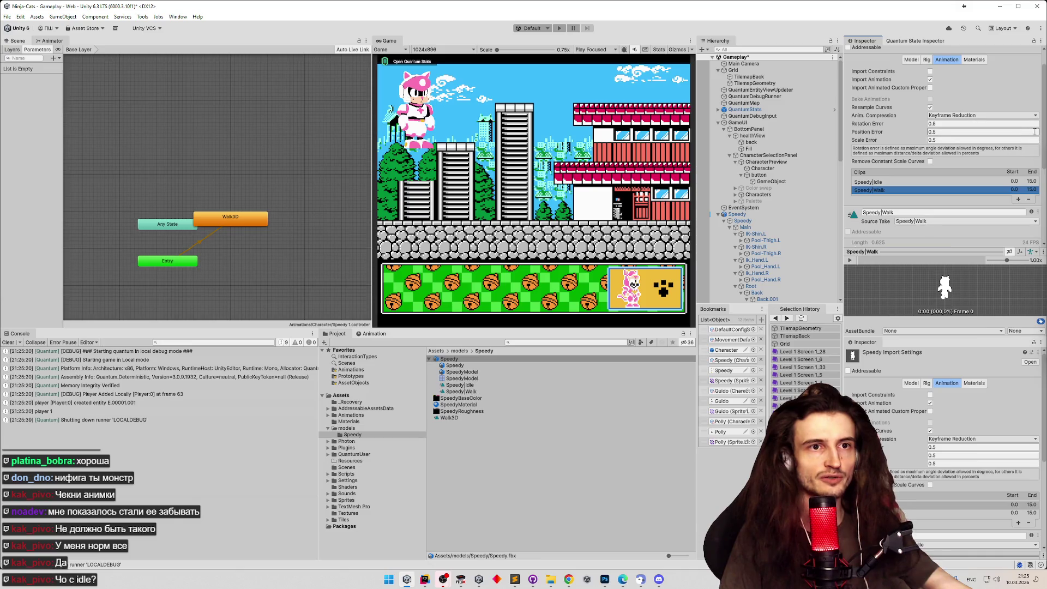
{"action": "scroll", "coordinate": [890, 125], "scroll_direction": "up", "scroll_amount": 1}
{"action": "left_click", "coordinate": [929, 119]}
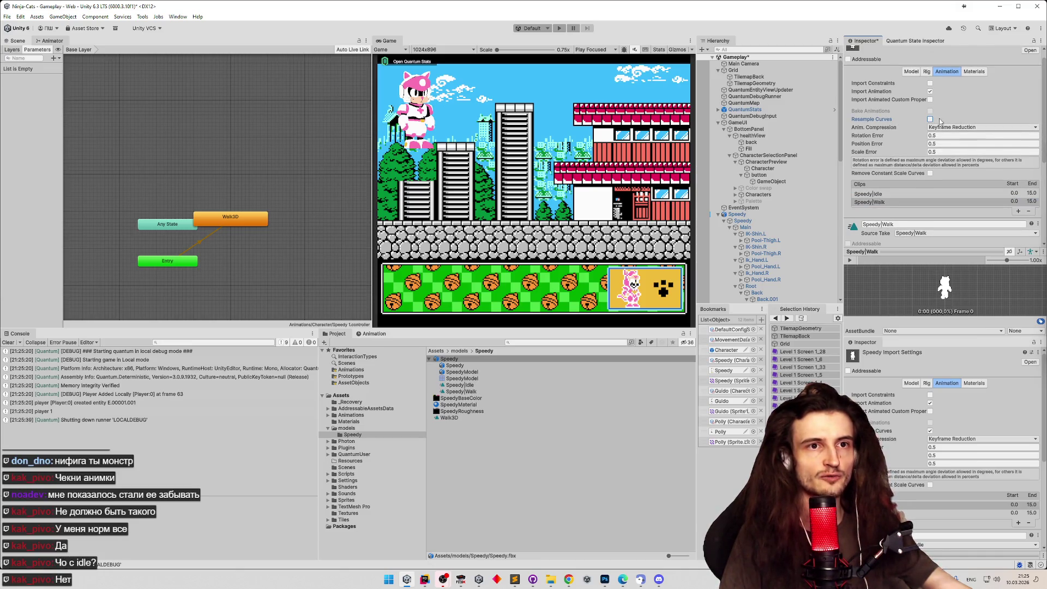
{"action": "scroll", "coordinate": [1037, 164], "scroll_direction": "down", "scroll_amount": 6}
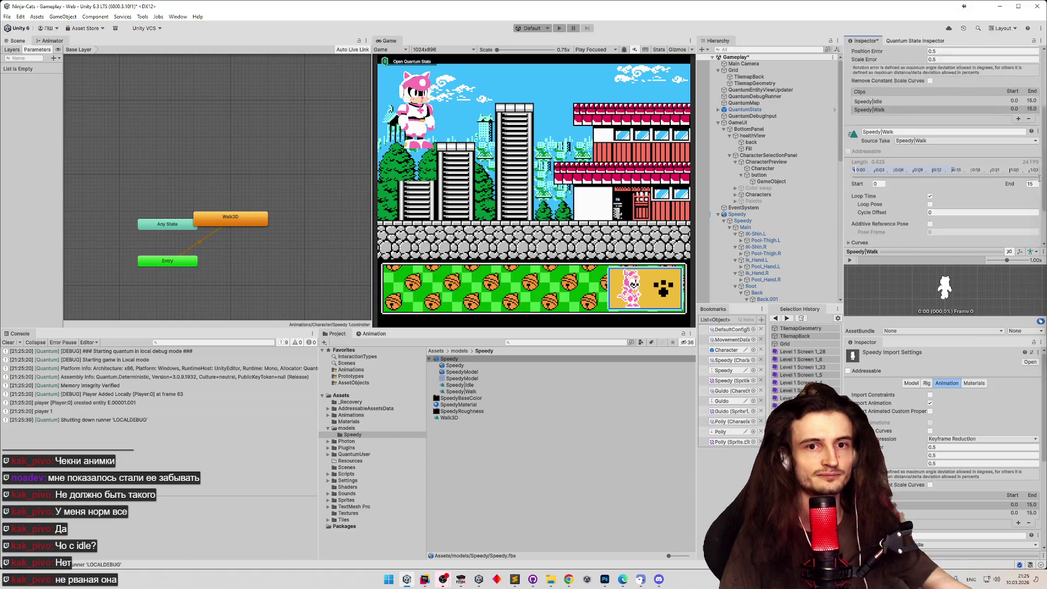
{"action": "left_click", "coordinate": [1029, 229]}
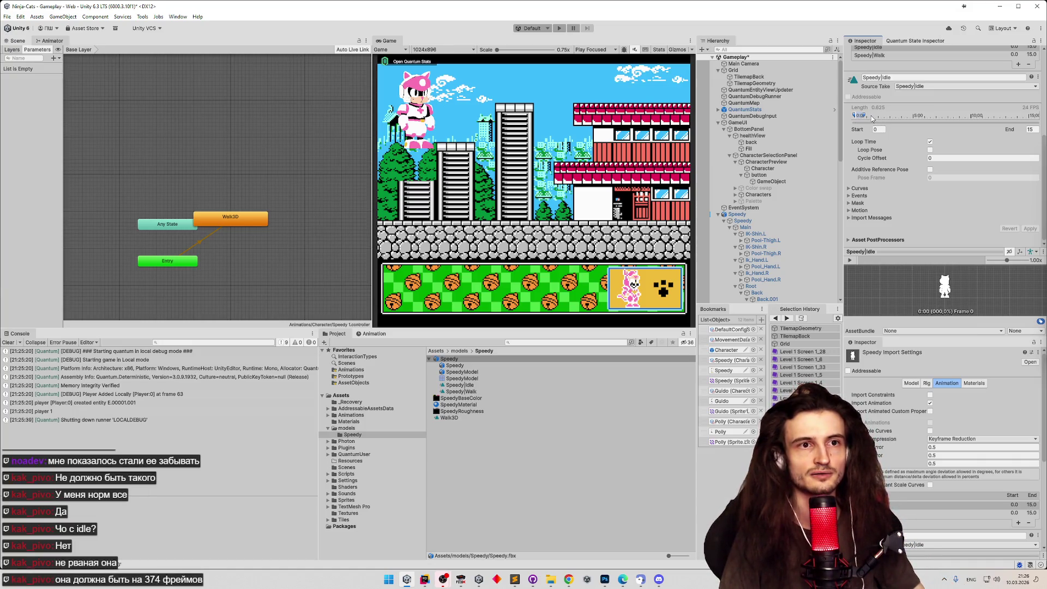
Play the Speedy|Walk clip preview and scrub it to frame 14.
{"action": "left_click", "coordinate": [463, 392]}
{"action": "key", "text": "Up"}
{"action": "key", "text": "Down"}
{"action": "key", "text": "Up"}
{"action": "key", "text": "Down"}
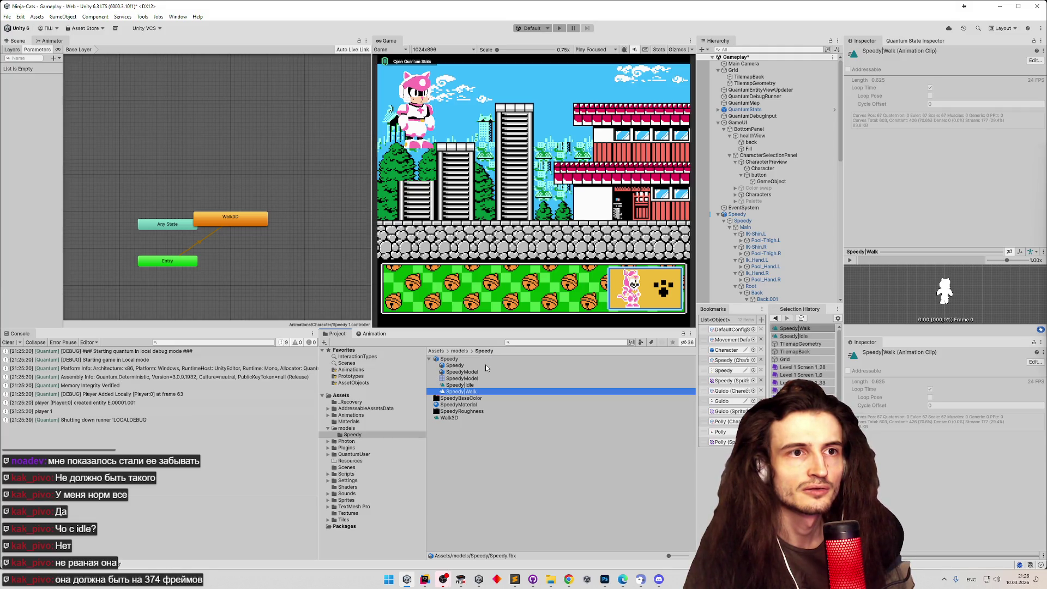
{"action": "left_click", "coordinate": [850, 261]}
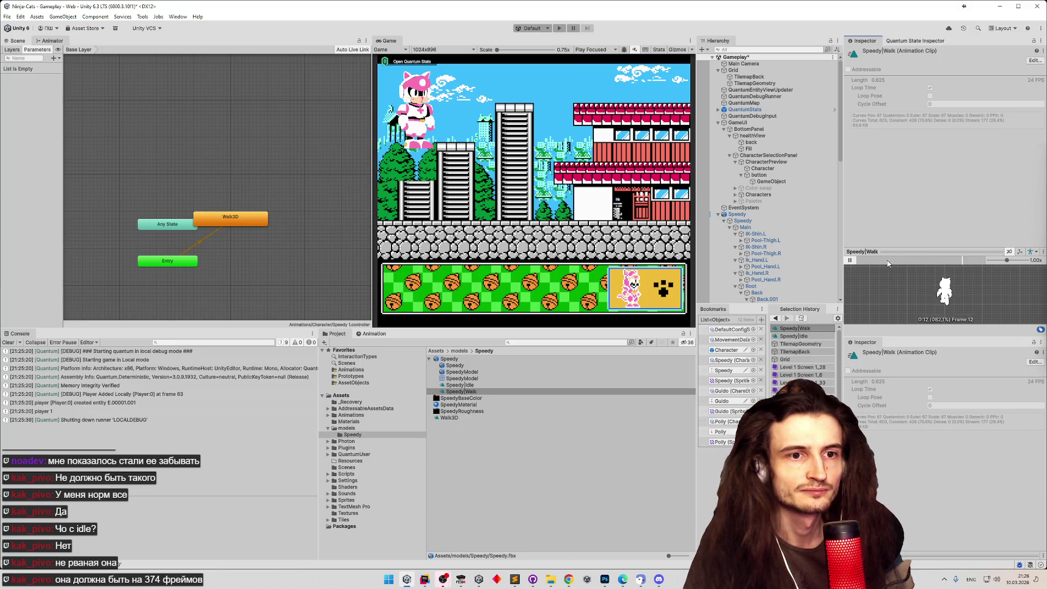
{"action": "left_click_drag", "start_coordinate": [860, 264], "coordinate": [979, 267]}
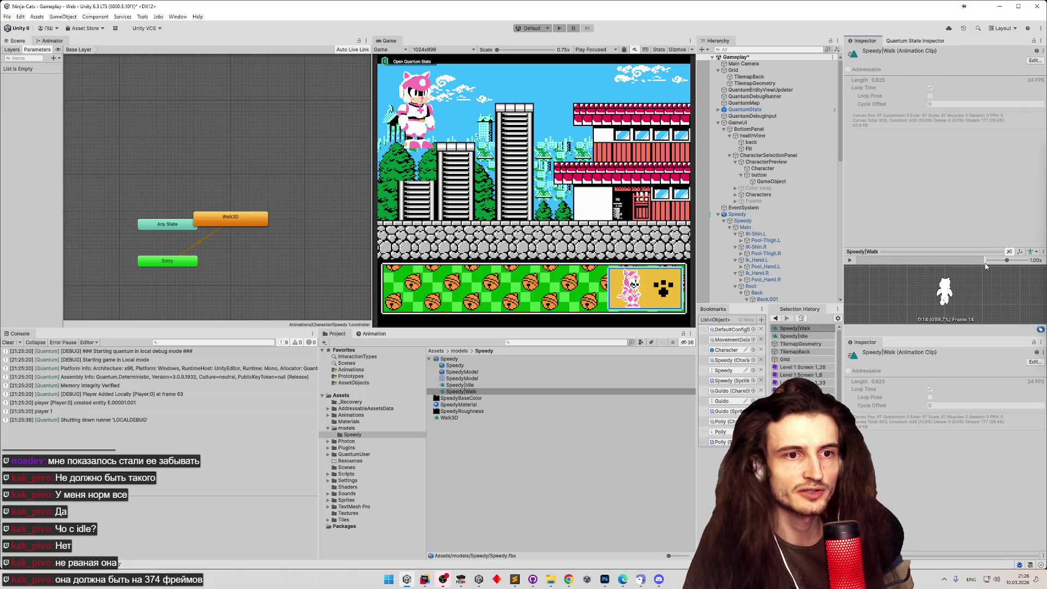
Scrub the Speedy|Idle preview to frame 8 and briefly check GitHub Desktop's pending changes.
{"action": "left_click", "coordinate": [473, 386]}
{"action": "left_click_drag", "start_coordinate": [913, 265], "coordinate": [942, 265]}
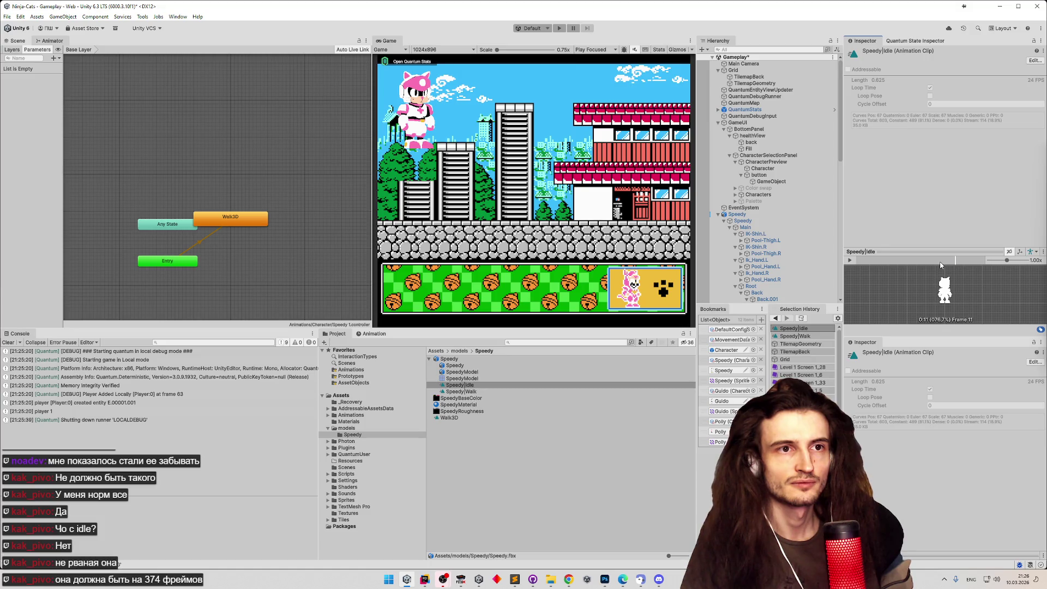
{"action": "left_click", "coordinate": [533, 579]}
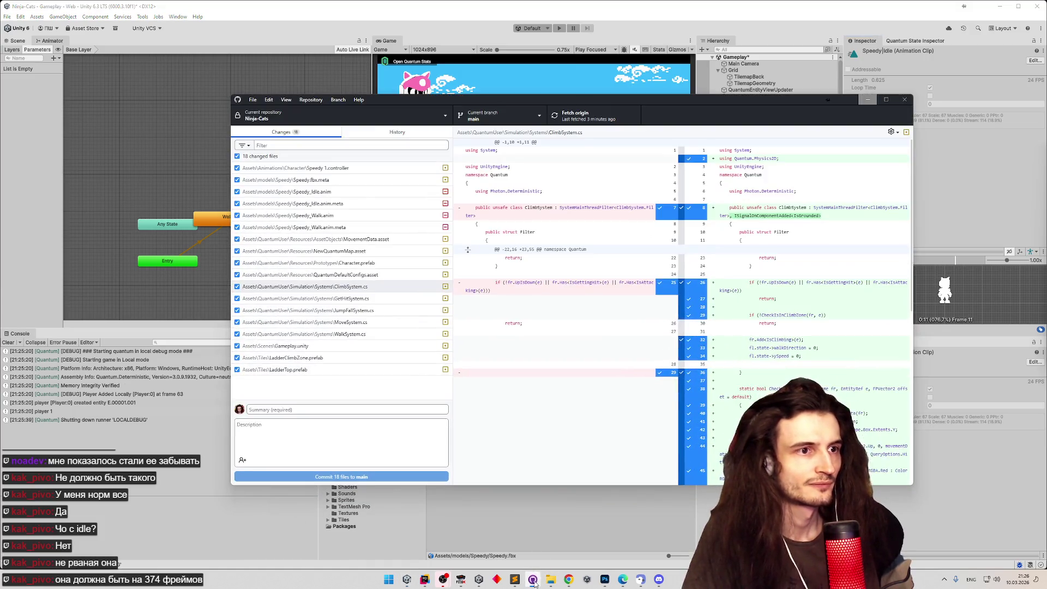
{"action": "left_click", "coordinate": [867, 100]}
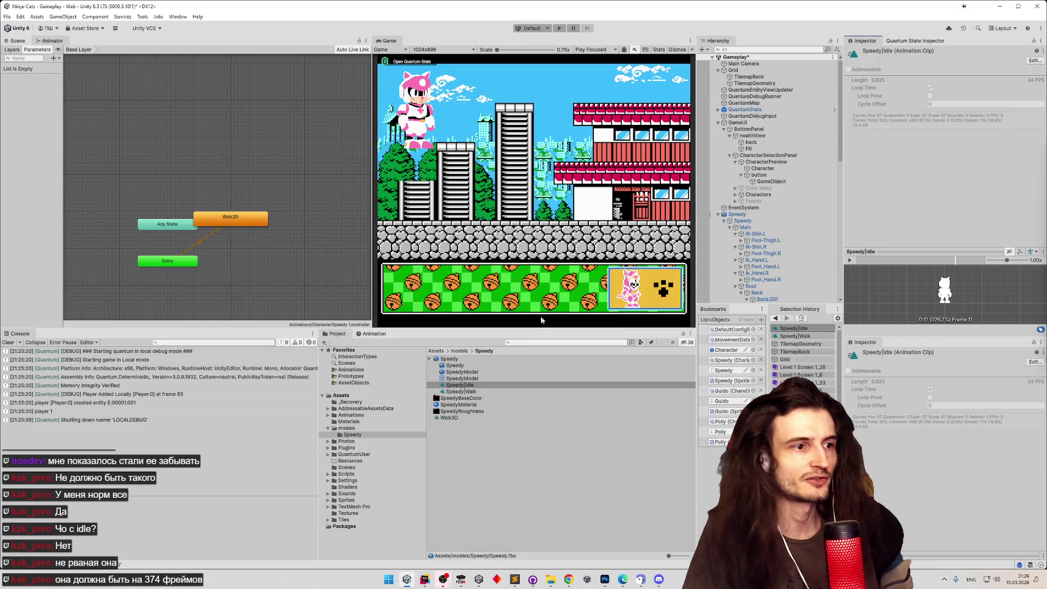
Replay the Speedy|Walk preview, then play and stop the Speedy|Idle preview.
{"action": "right_click", "coordinate": [460, 360]}
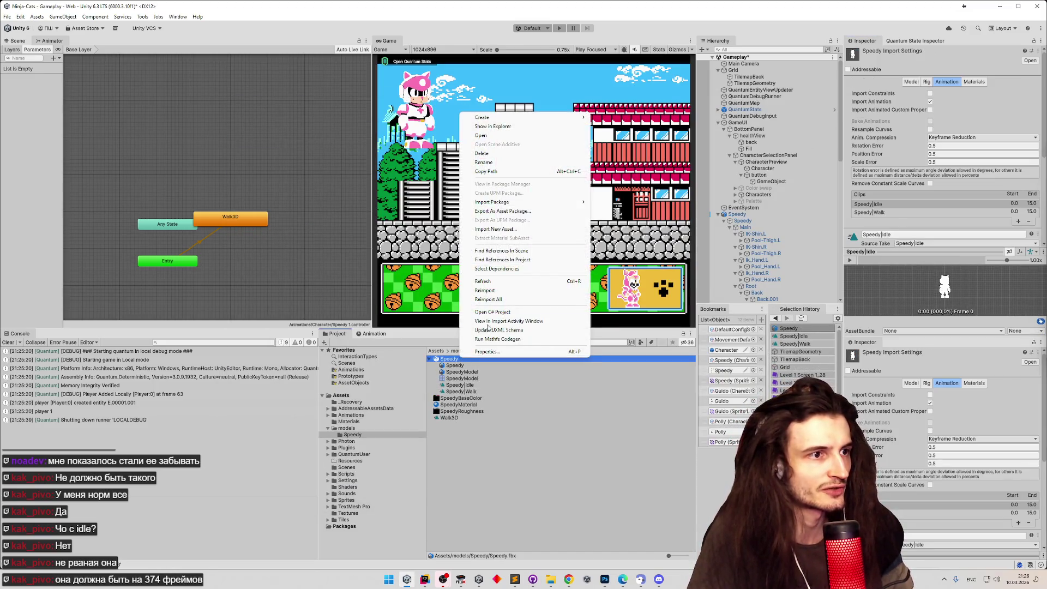
{"action": "left_click", "coordinate": [485, 290]}
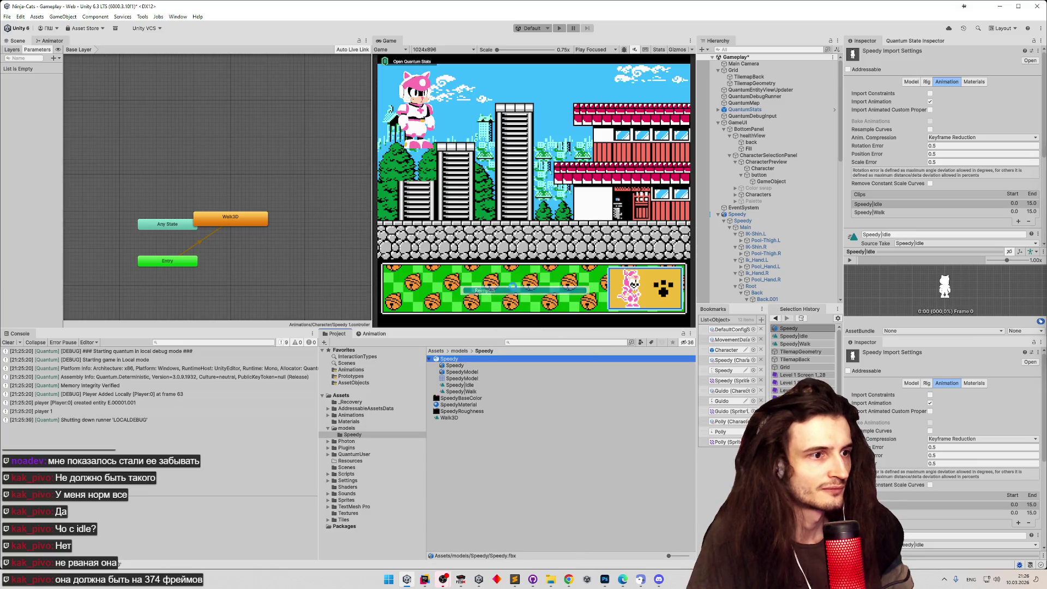
{"action": "left_click", "coordinate": [473, 392]}
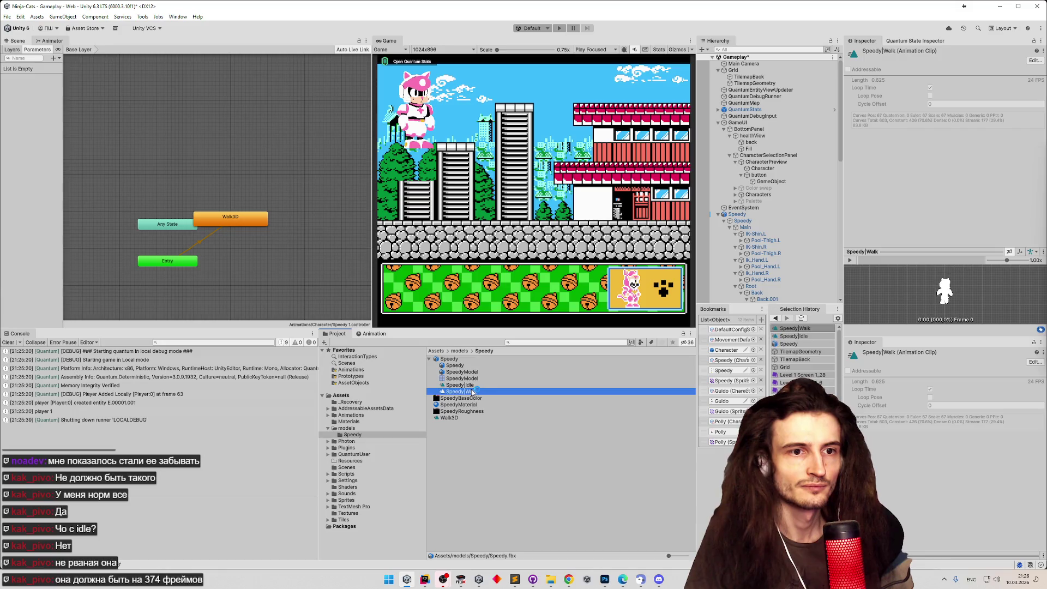
{"action": "left_click", "coordinate": [851, 262]}
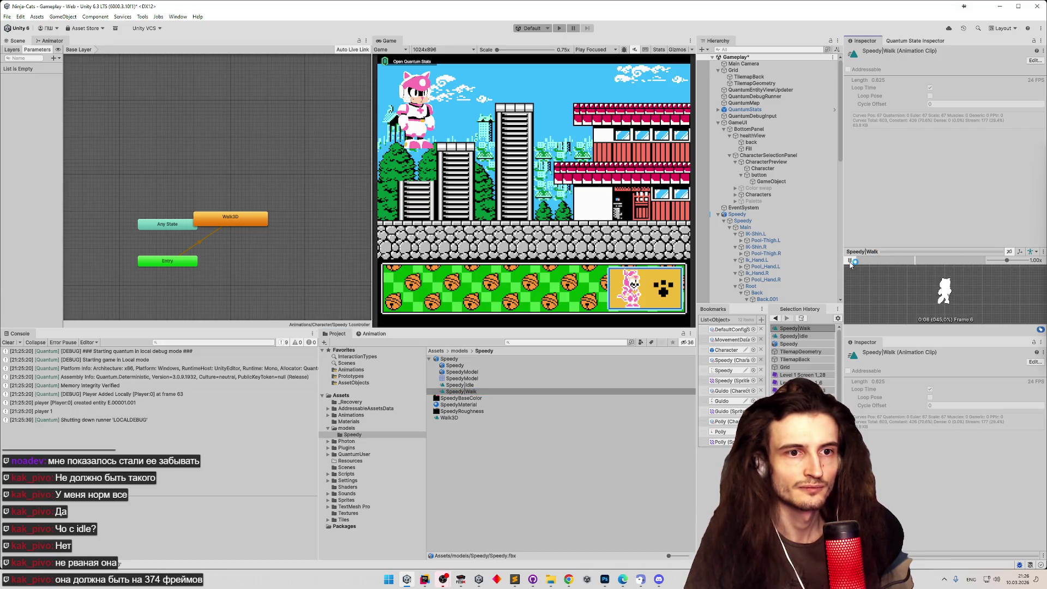
{"action": "left_click", "coordinate": [793, 336]}
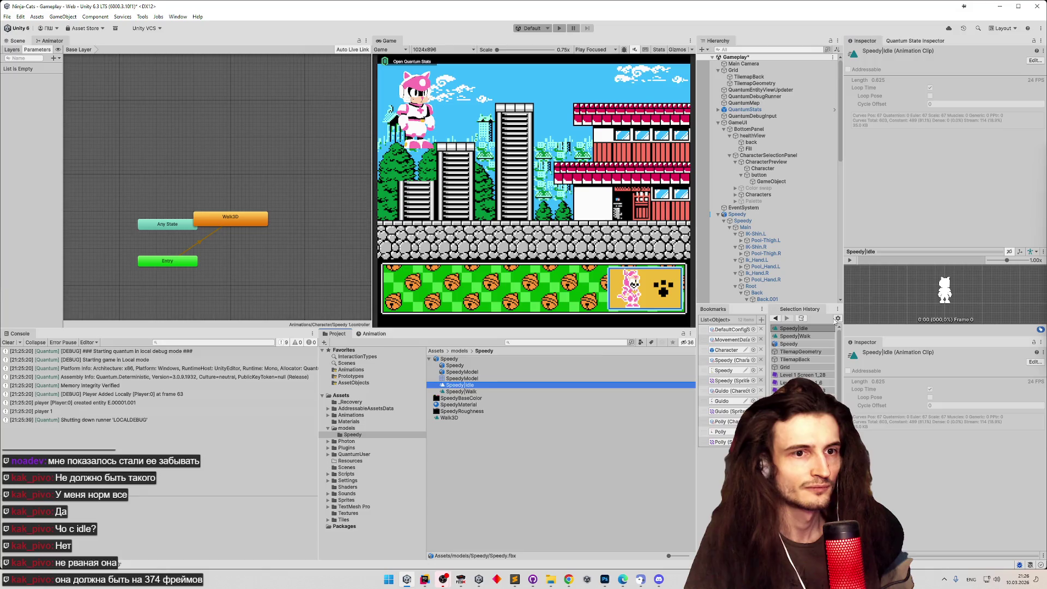
{"action": "left_click", "coordinate": [849, 261]}
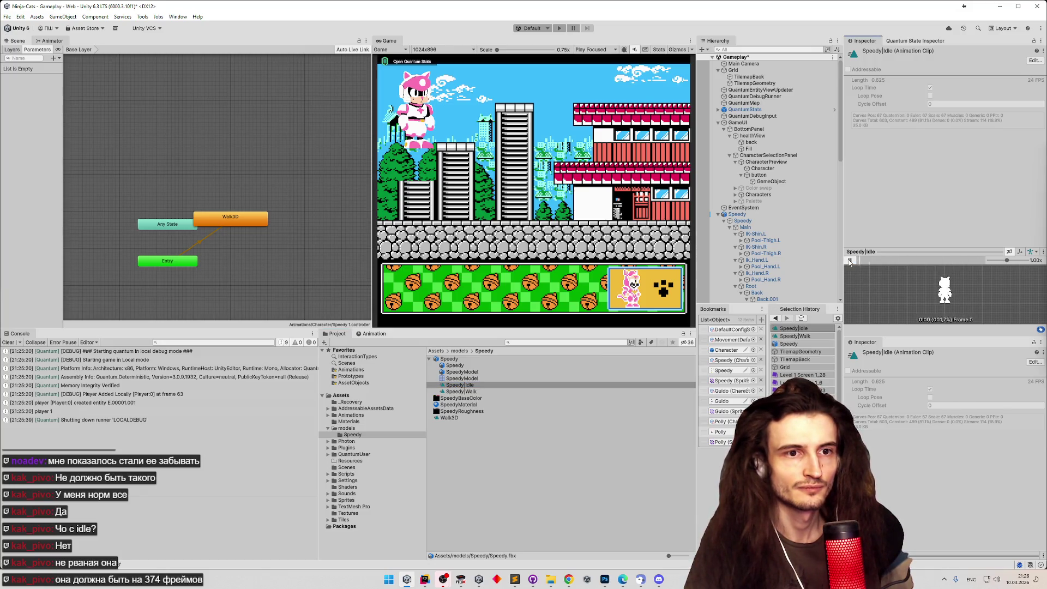
{"action": "left_click", "coordinate": [849, 262]}
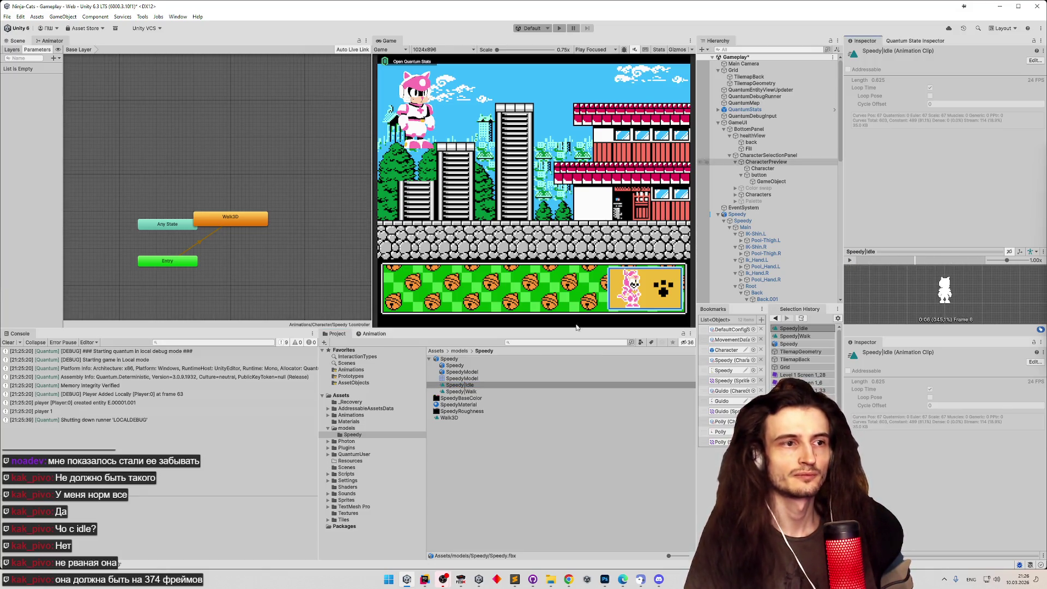
Turn on Import Constraints and Import Animated Custom Properties in Speedy.fbx's import settings.
{"action": "left_click", "coordinate": [474, 359]}
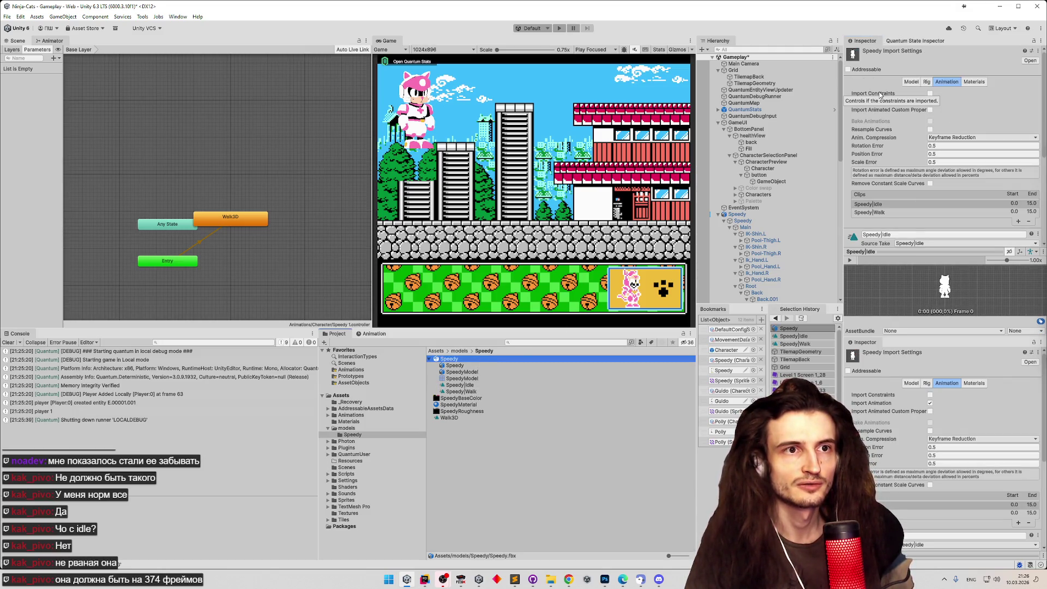
{"action": "left_click", "coordinate": [930, 94]}
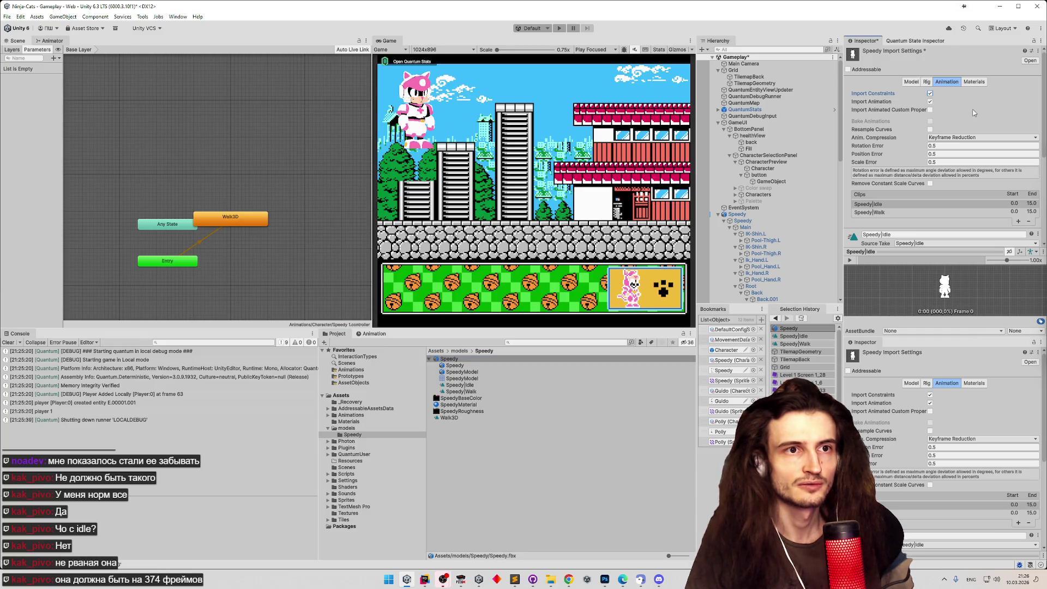
{"action": "left_click", "coordinate": [930, 110]}
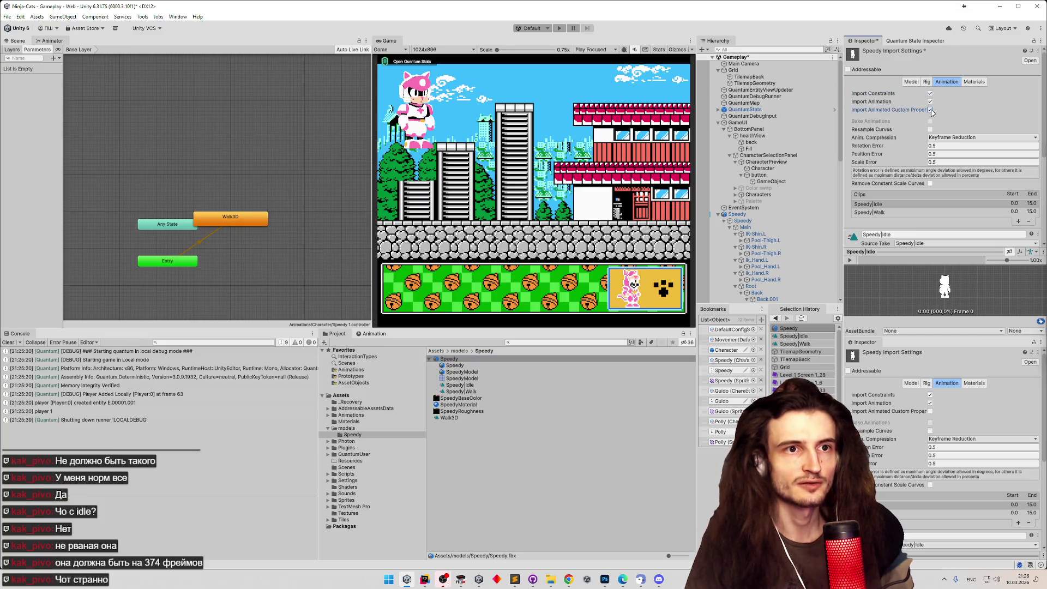